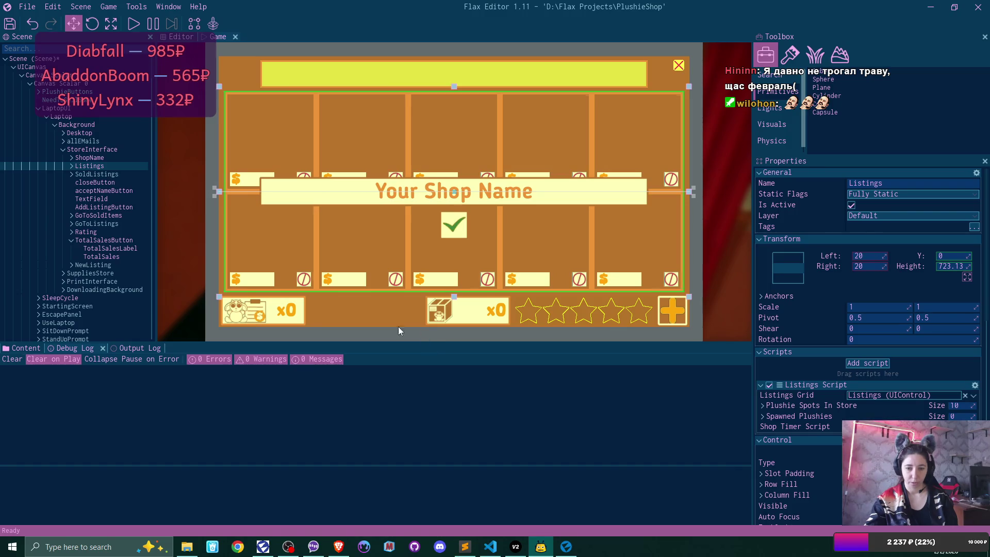
Select the Laptop panel and drag the splitter down to enlarge the Game preview.
{"action": "left_click", "coordinate": [208, 339]}
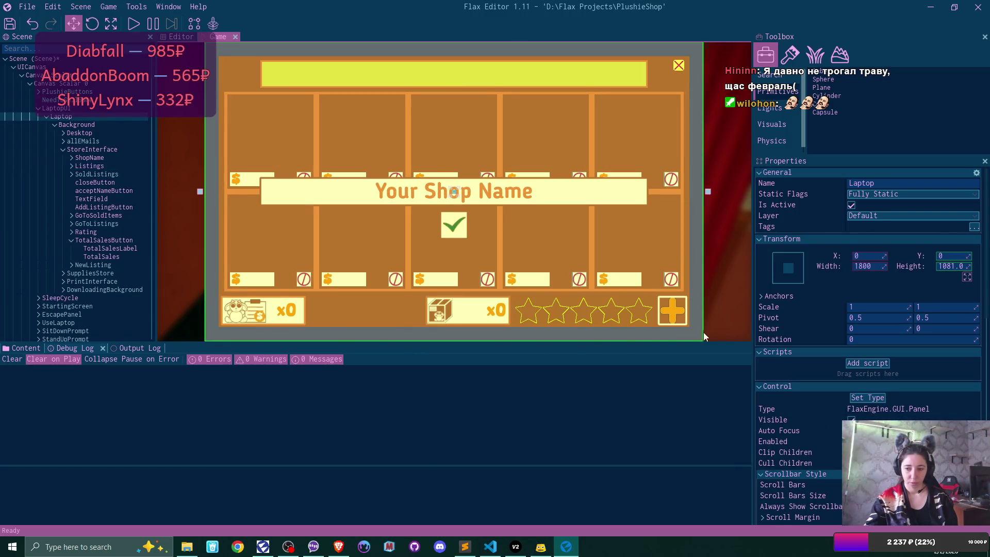
{"action": "left_click_drag", "start_coordinate": [716, 343], "coordinate": [715, 354]}
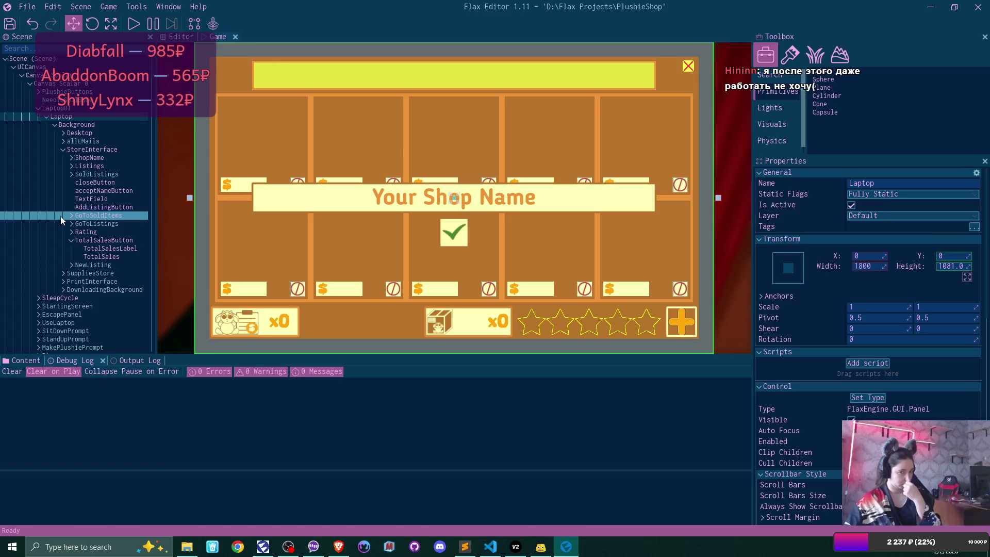
{"action": "scroll", "coordinate": [60, 216], "scroll_direction": "down", "scroll_amount": 3}
{"action": "scroll", "coordinate": [60, 216], "scroll_direction": "down", "scroll_amount": 10}
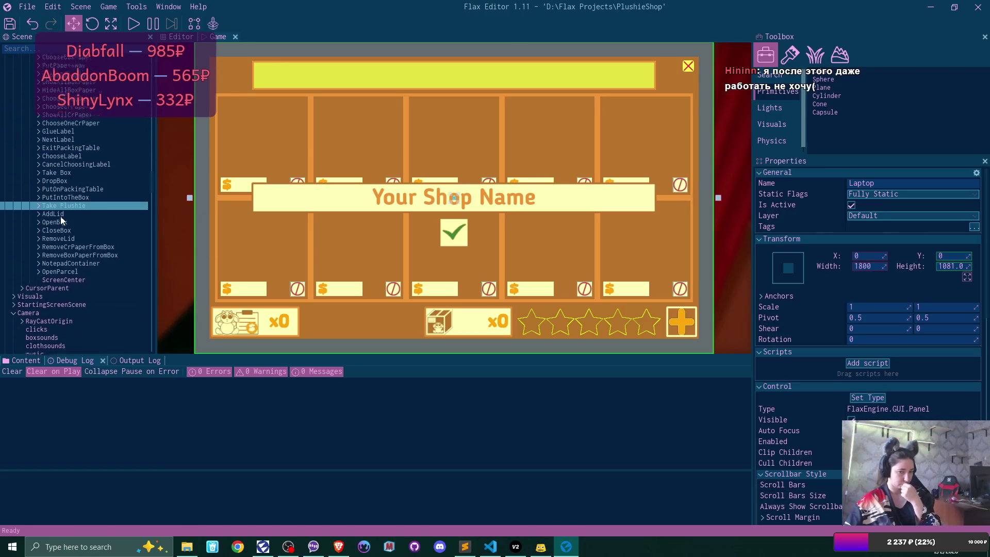
{"action": "scroll", "coordinate": [60, 218], "scroll_direction": "down", "scroll_amount": 11}
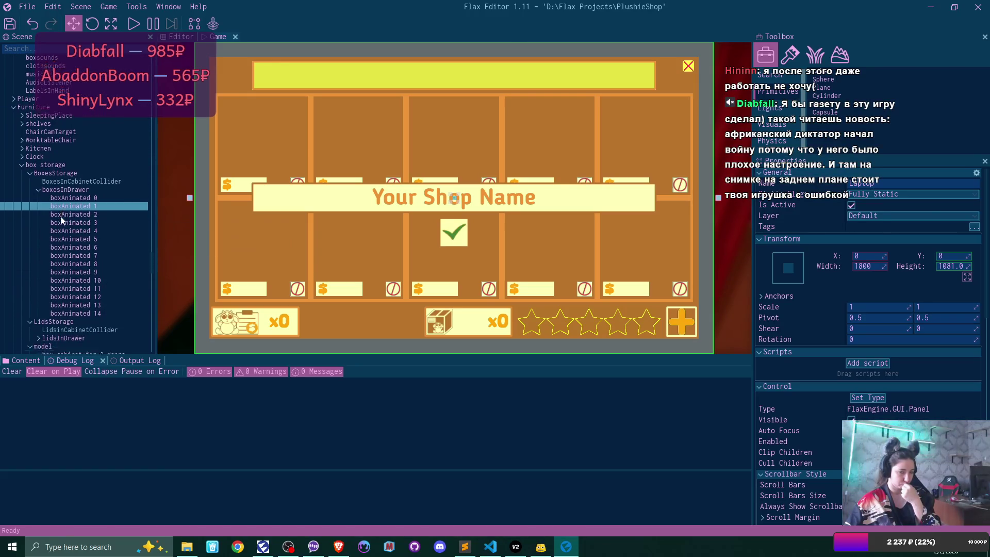
{"action": "scroll", "coordinate": [60, 221], "scroll_direction": "down", "scroll_amount": 5}
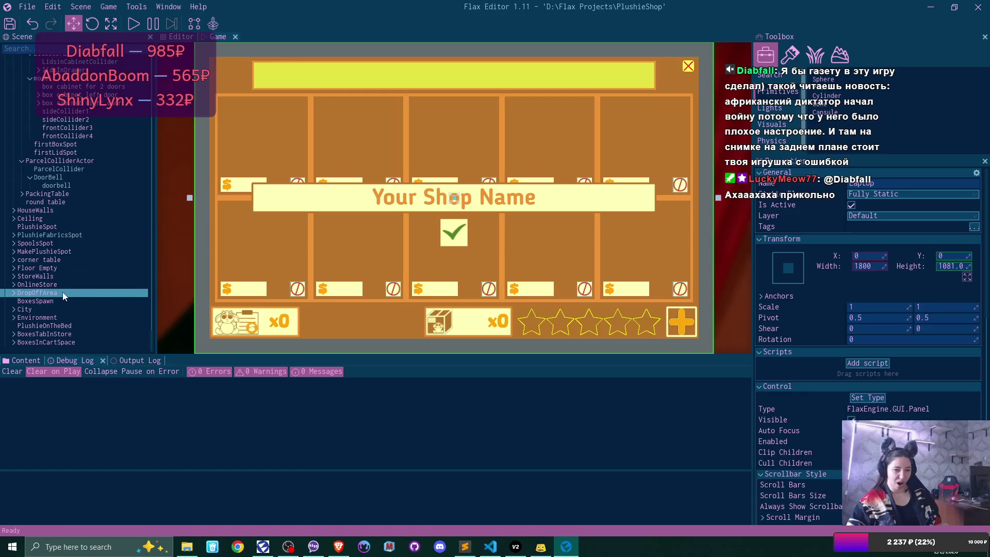
{"action": "double_click", "coordinate": [24, 284]}
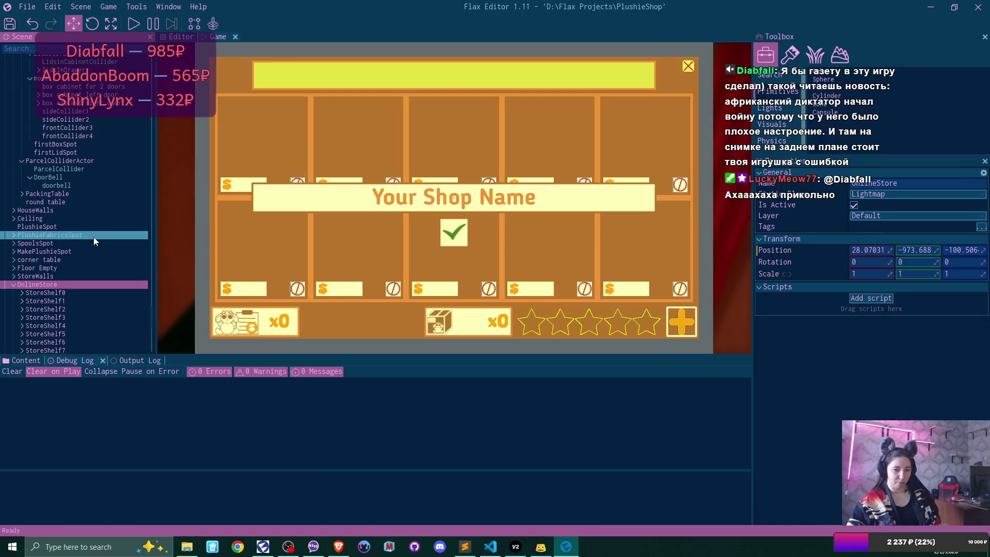
Inspect StoreShelf0's properties and fly the 3D scene view to that shelf.
{"action": "scroll", "coordinate": [94, 237], "scroll_direction": "down", "scroll_amount": 3}
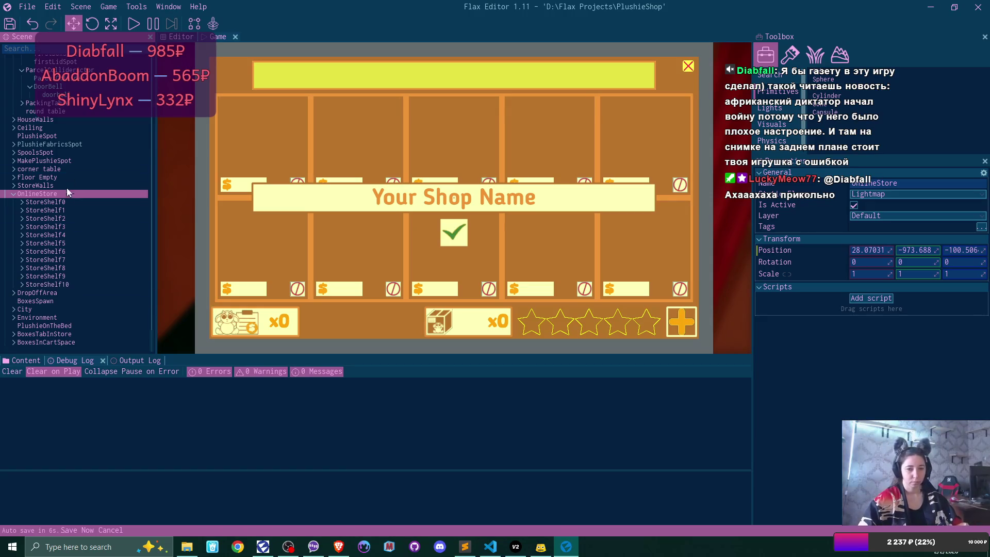
{"action": "left_click", "coordinate": [69, 203]}
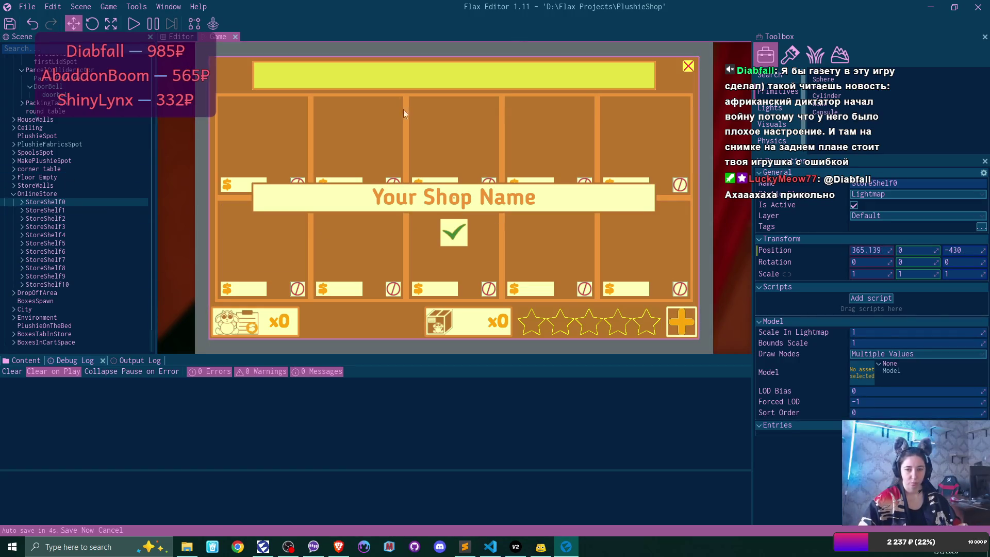
{"action": "left_click", "coordinate": [181, 37]}
{"action": "double_click", "coordinate": [77, 202]}
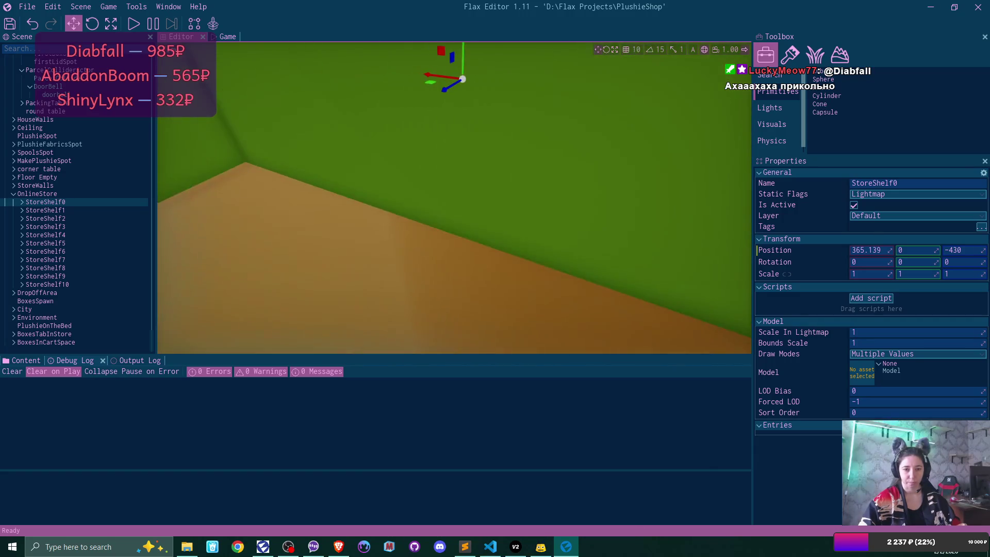
Select and frame several store shelves in the viewport, ending on StoreShelf6.
{"action": "left_click", "coordinate": [71, 276]}
{"action": "left_click", "coordinate": [75, 283], "text": "ctrl"}
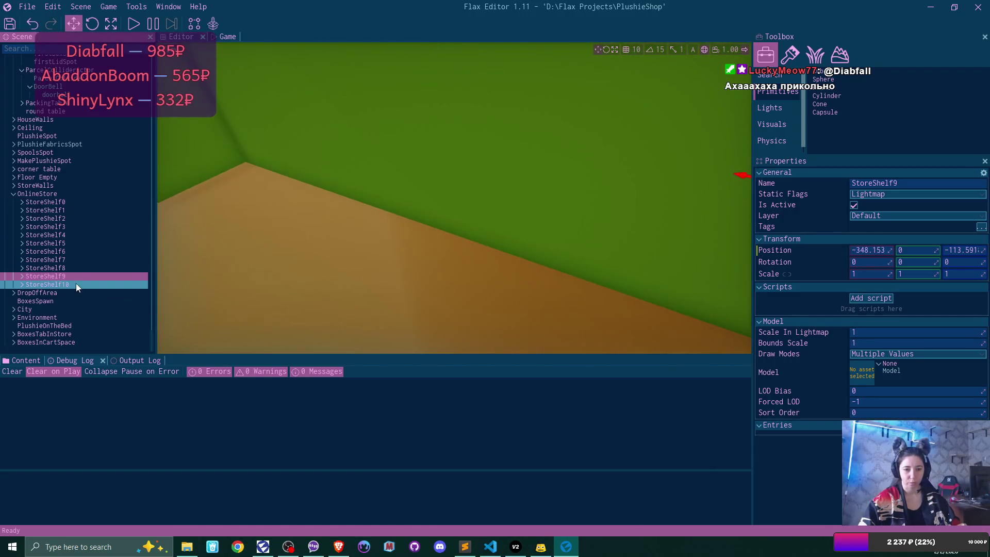
{"action": "key", "text": "f"}
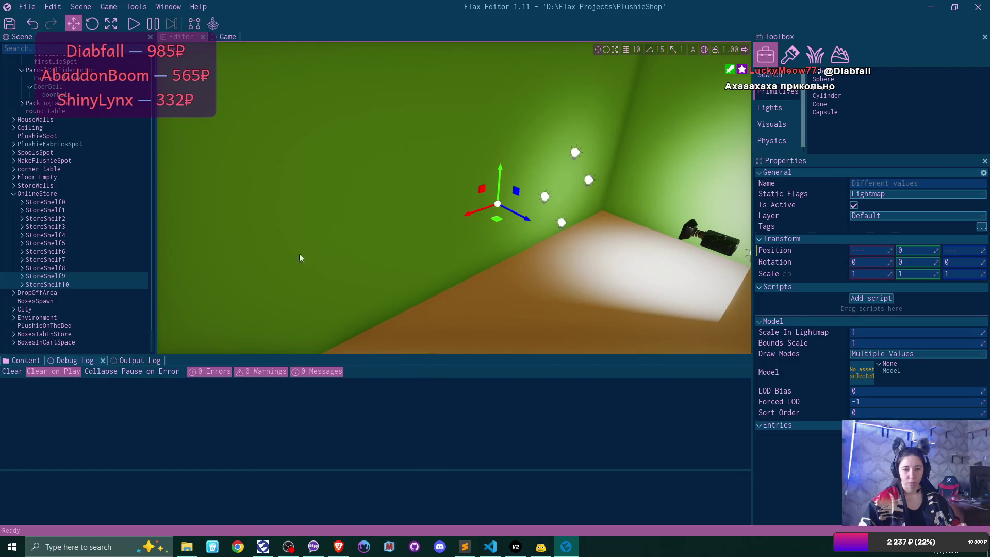
{"action": "left_click", "coordinate": [69, 283]}
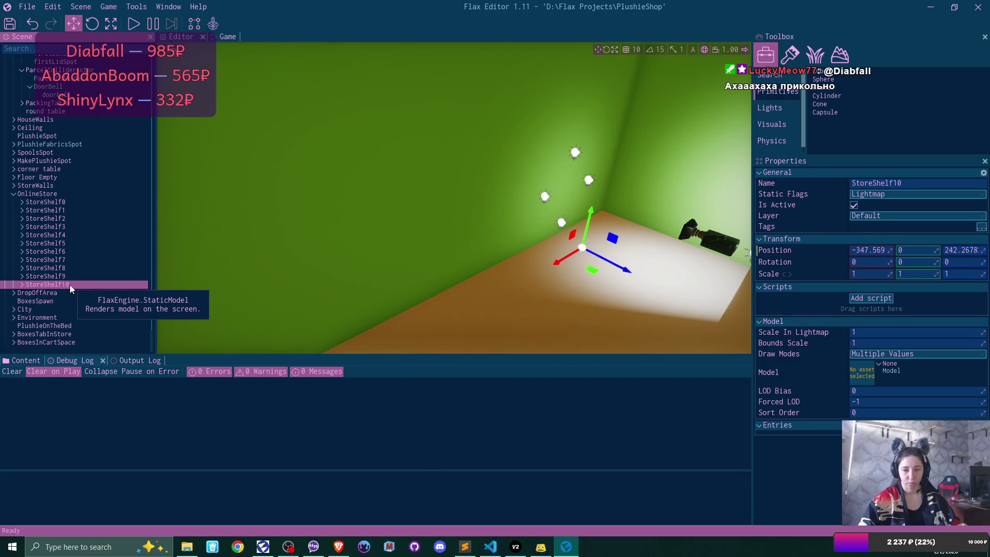
{"action": "left_click", "coordinate": [65, 266]}
{"action": "left_click", "coordinate": [66, 275], "text": "ctrl"}
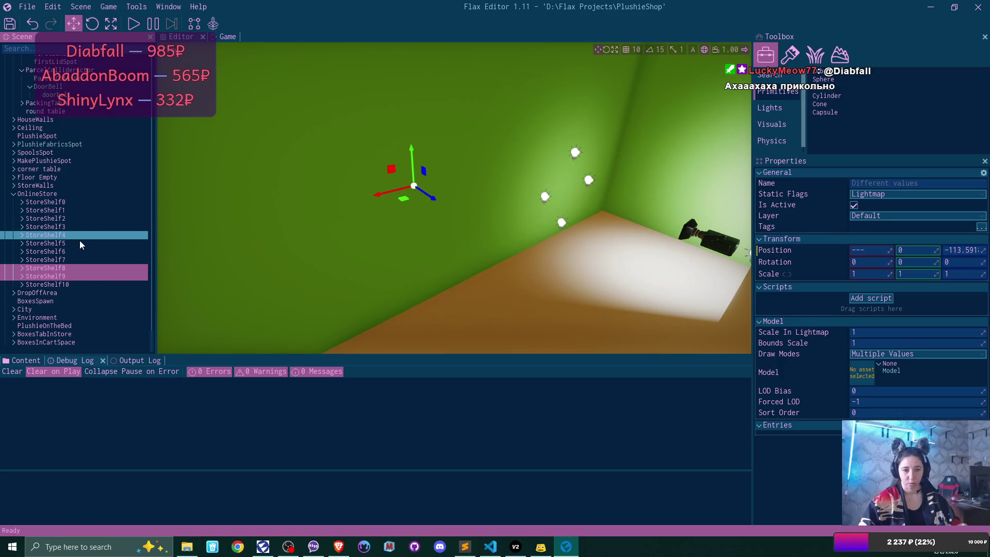
{"action": "left_click", "coordinate": [73, 252]}
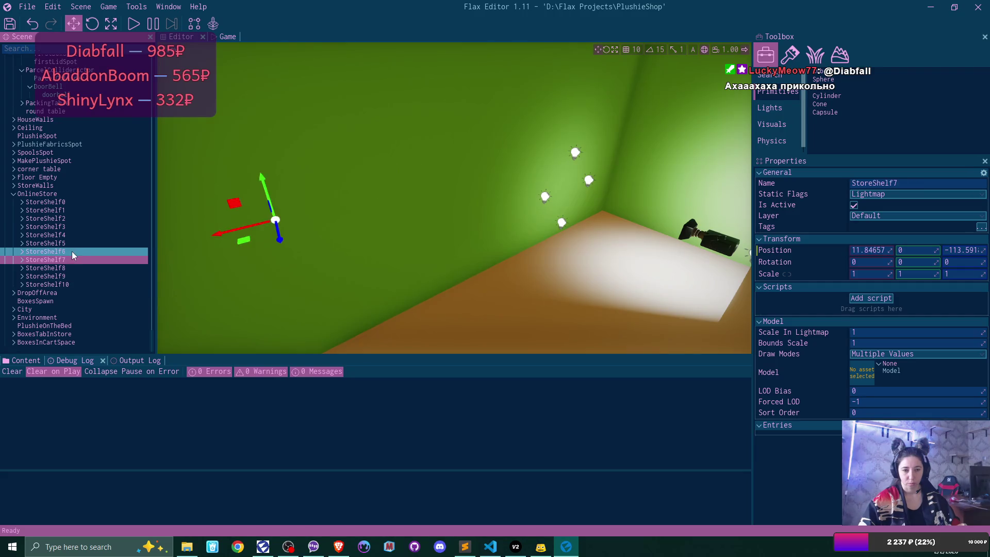
{"action": "key", "text": "f"}
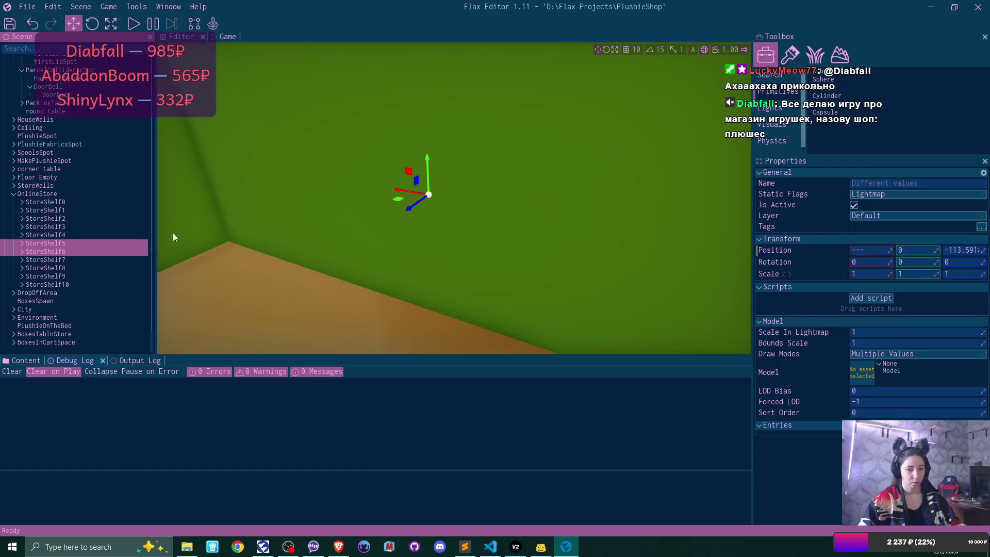
Duplicate the chosen shelves as StoreShelf11 and StoreShelf12 and move them down the corridor to Z ≈ 244.67.
{"action": "key", "text": "ctrl+d"}
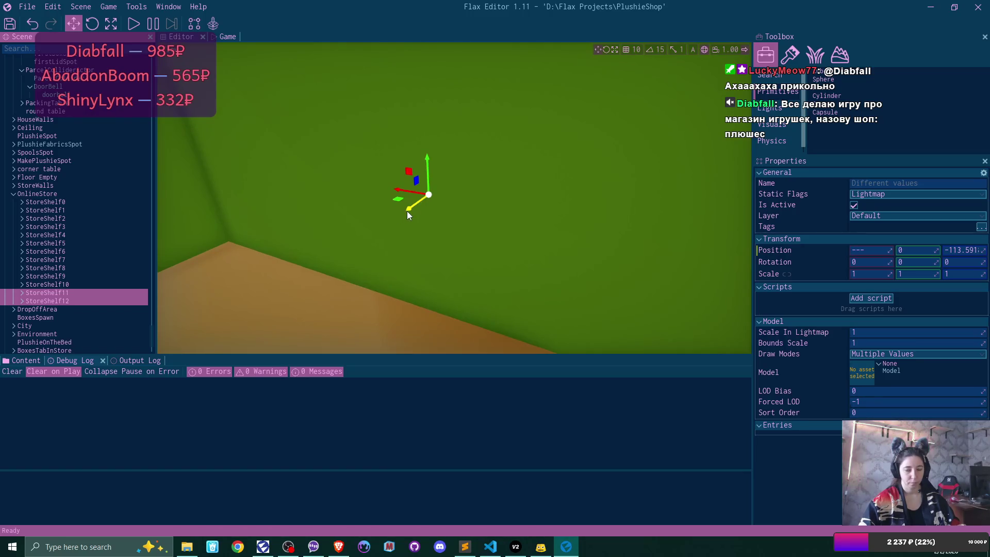
{"action": "mouse_move", "coordinate": [406, 211]}
{"action": "left_mouse_down"}
{"action": "mouse_move", "coordinate": [185, 296]}
{"action": "mouse_move", "coordinate": [159, 298]}
{"action": "mouse_move", "coordinate": [178, 290]}
{"action": "mouse_move", "coordinate": [163, 288]}
{"action": "left_mouse_up"}
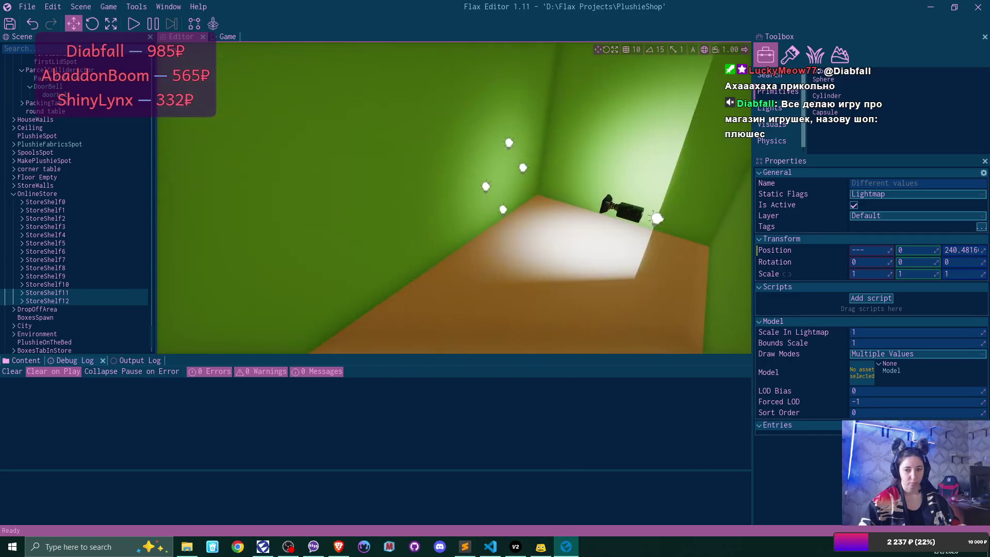
{"action": "left_click_drag", "start_coordinate": [551, 159], "coordinate": [248, 200]}
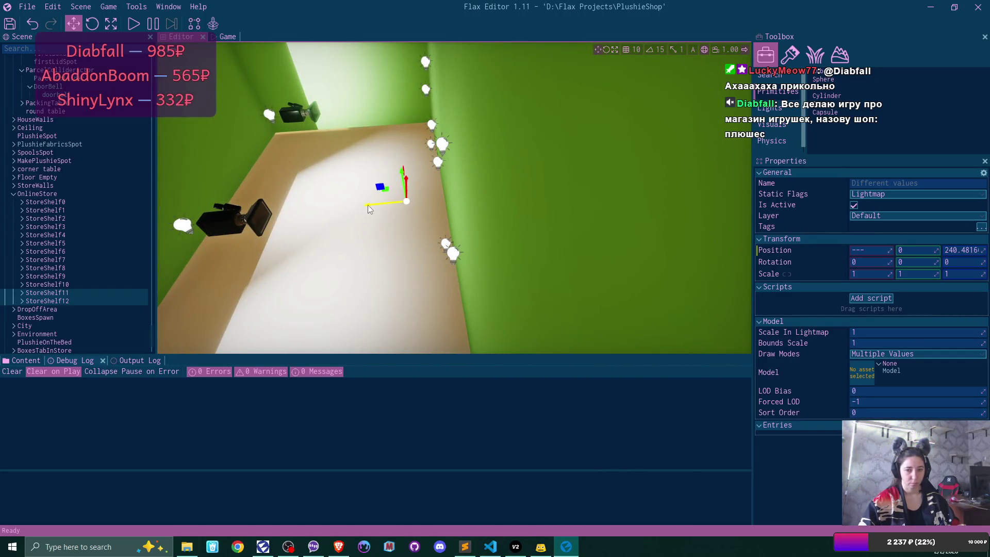
{"action": "mouse_move", "coordinate": [367, 205]}
{"action": "left_mouse_down"}
{"action": "mouse_move", "coordinate": [391, 196]}
{"action": "mouse_move", "coordinate": [381, 185]}
{"action": "mouse_move", "coordinate": [371, 196]}
{"action": "mouse_move", "coordinate": [384, 147]}
{"action": "mouse_move", "coordinate": [400, 152]}
{"action": "mouse_move", "coordinate": [397, 139]}
{"action": "mouse_move", "coordinate": [382, 170]}
{"action": "mouse_move", "coordinate": [397, 157]}
{"action": "mouse_move", "coordinate": [381, 160]}
{"action": "mouse_move", "coordinate": [389, 162]}
{"action": "left_mouse_up"}
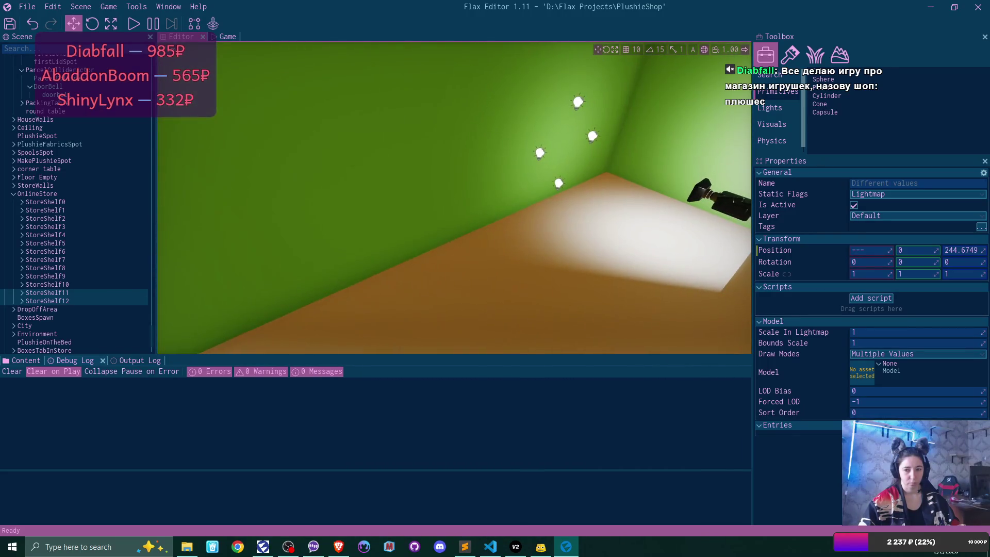
{"action": "left_click", "coordinate": [62, 285]}
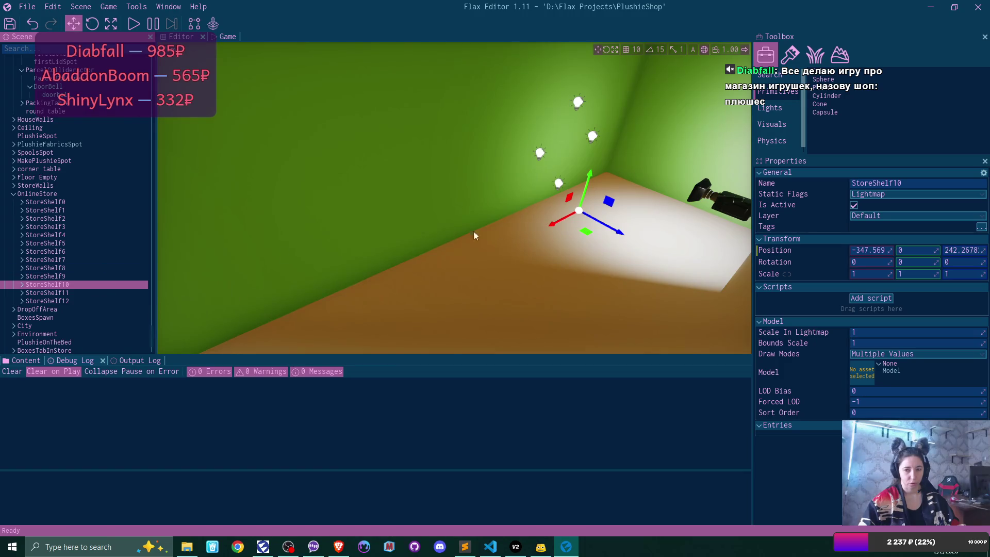
{"action": "left_click_drag", "start_coordinate": [473, 231], "coordinate": [473, 230]}
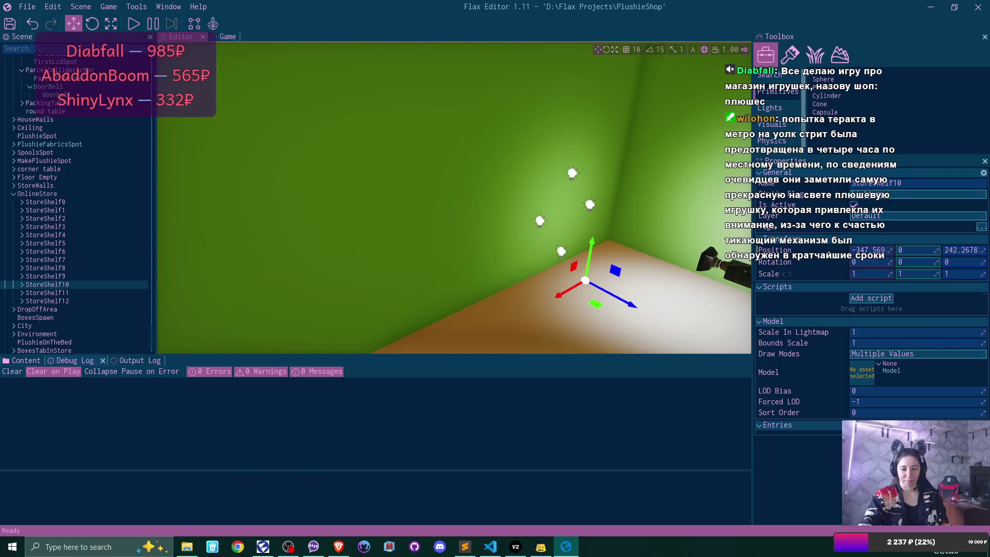
{"action": "left_click_drag", "start_coordinate": [476, 176], "coordinate": [566, 177]}
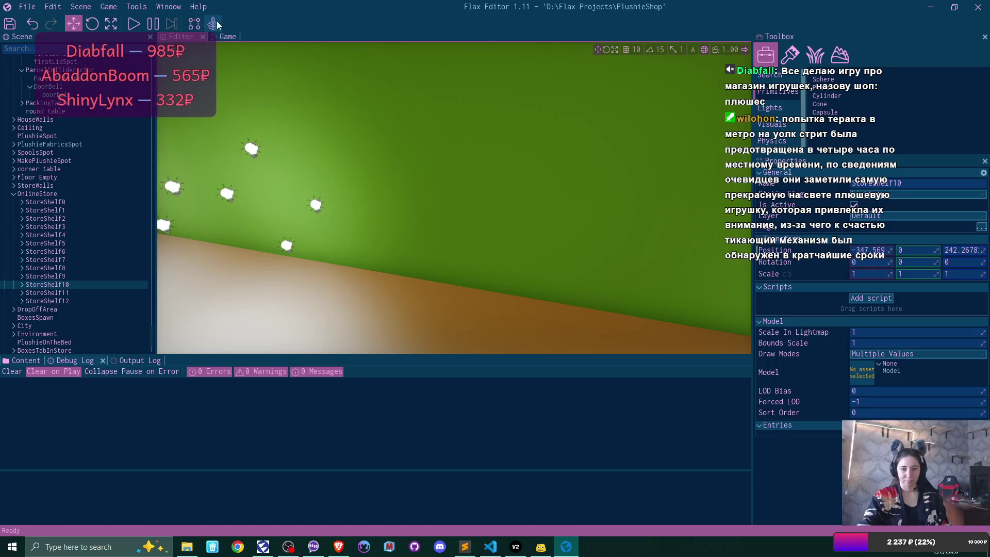
{"action": "left_click", "coordinate": [227, 37]}
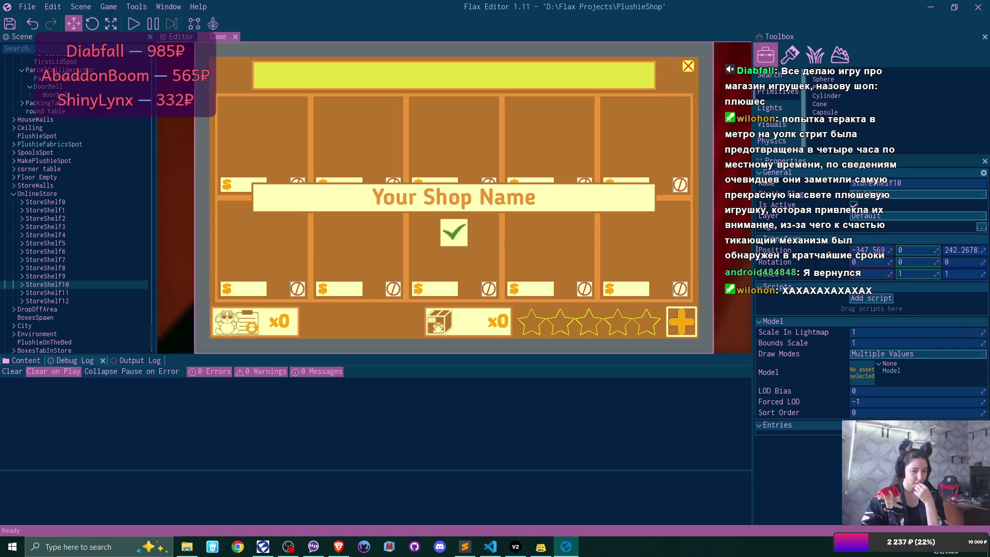
Bring up the Debug Log, then the Content browser at Source > Game.
{"action": "left_click", "coordinate": [162, 427]}
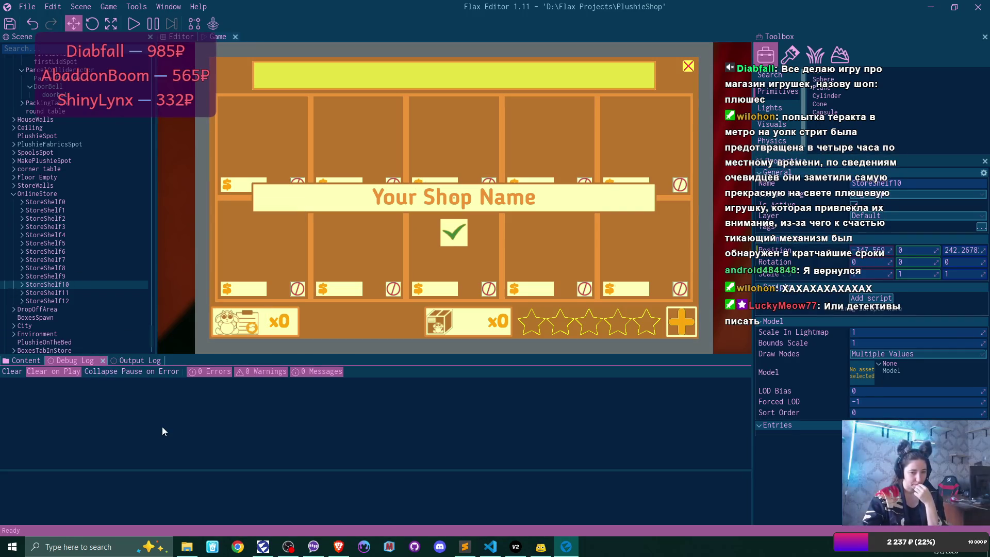
{"action": "left_click", "coordinate": [23, 360]}
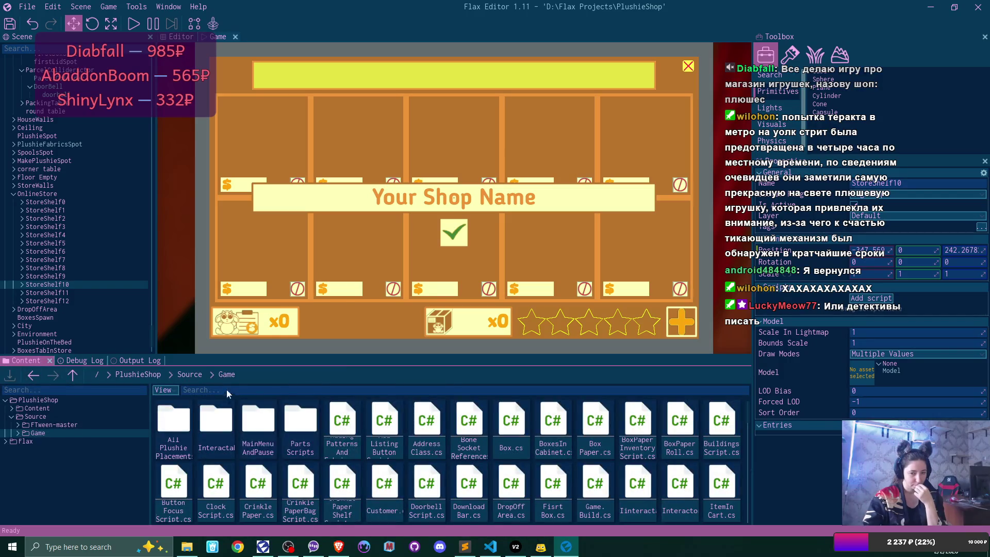
Browse the Content browser from the project root to the Content > UIPrefabs folder.
{"action": "left_click", "coordinate": [149, 375]}
{"action": "double_click", "coordinate": [174, 423]}
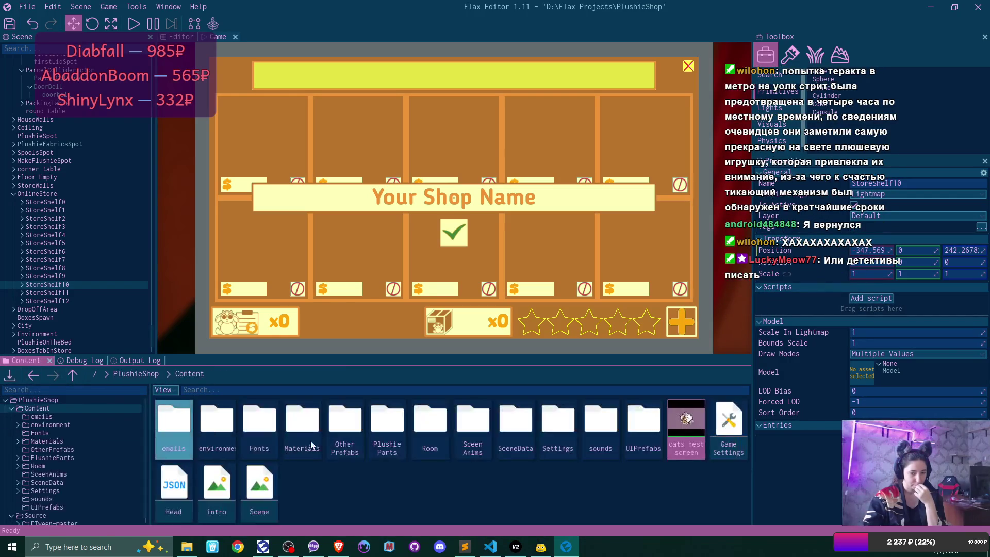
{"action": "double_click", "coordinate": [650, 423]}
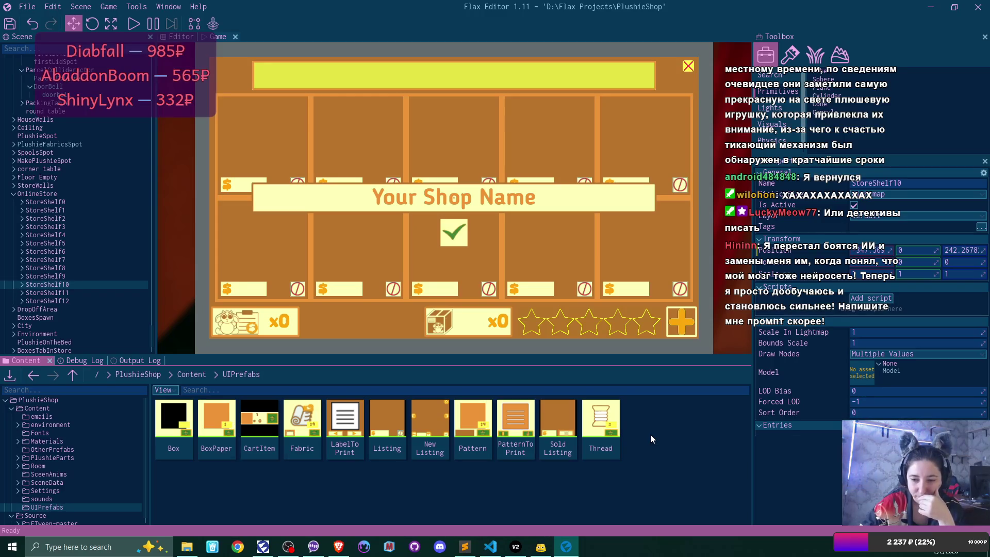
Look over the Thread and Sold Listing prefabs, then select a listing slot in the store interface.
{"action": "left_click", "coordinate": [601, 428]}
{"action": "left_click", "coordinate": [569, 426]}
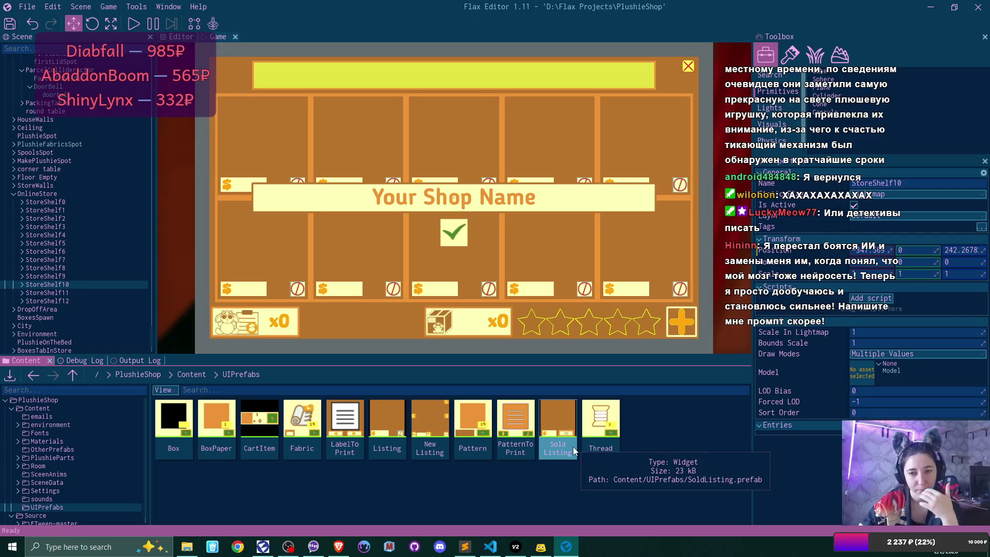
{"action": "left_click", "coordinate": [103, 150]}
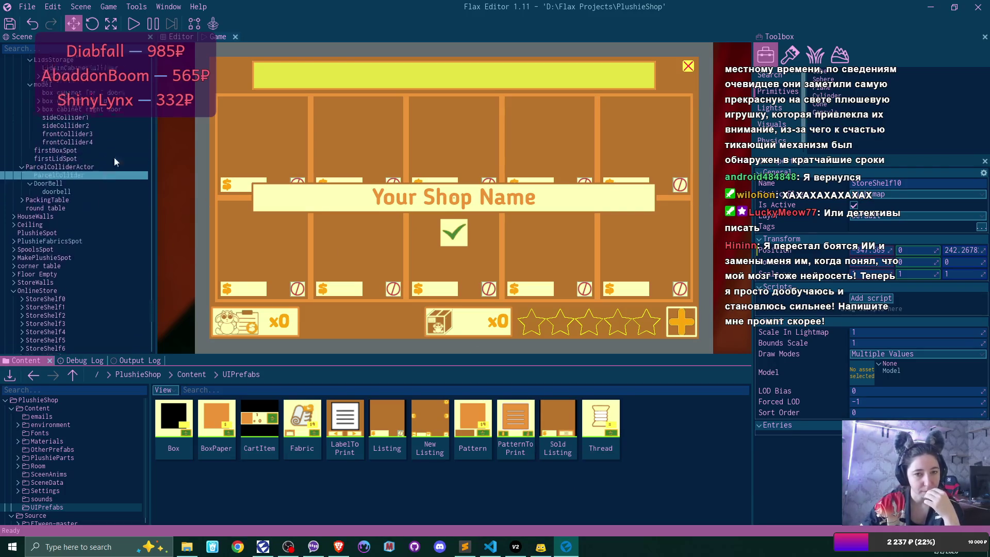
Collapse Listing 1 and the Listings grid, then duplicate Listings into Listings 0.
{"action": "scroll", "coordinate": [101, 171], "scroll_direction": "up", "scroll_amount": 5}
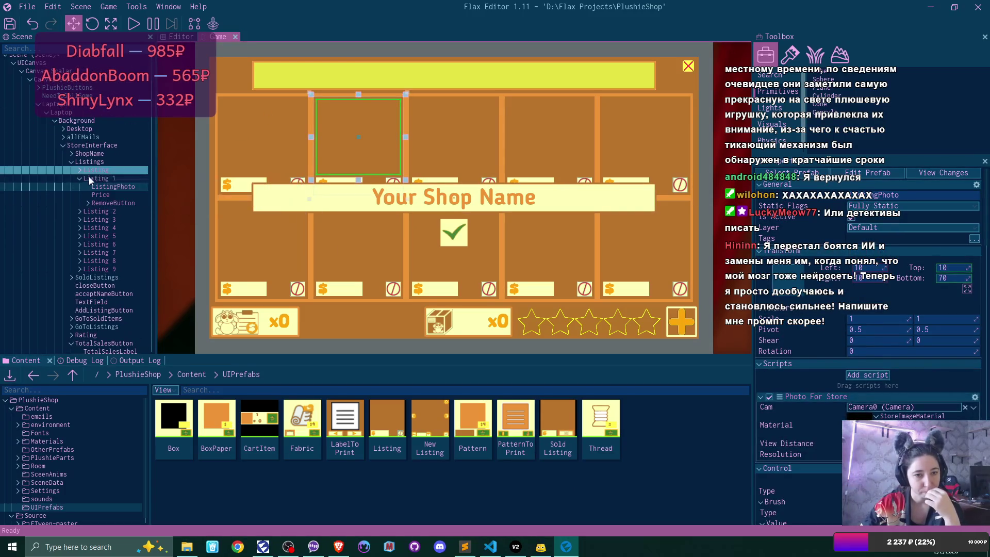
{"action": "left_click", "coordinate": [80, 179]}
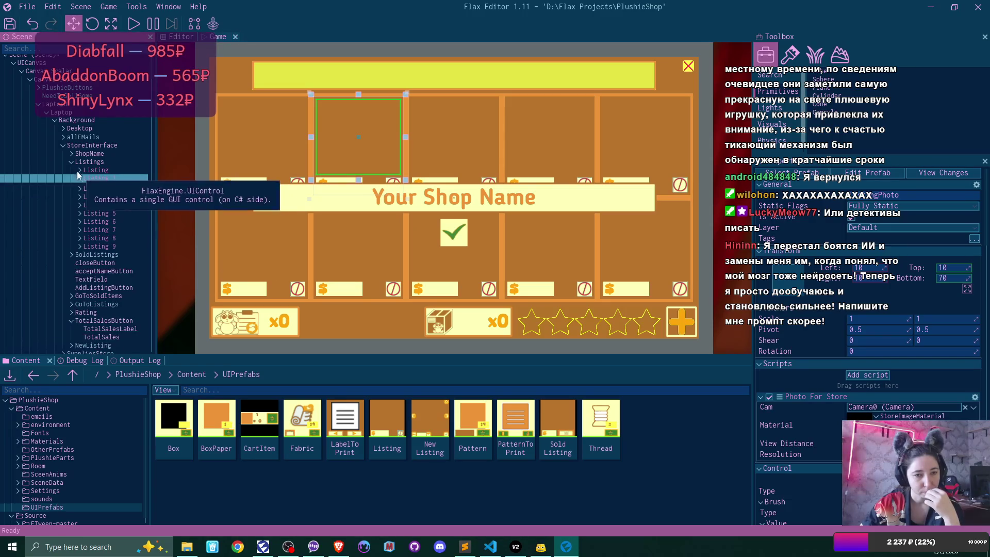
{"action": "left_click", "coordinate": [76, 162]}
{"action": "left_click", "coordinate": [70, 162]}
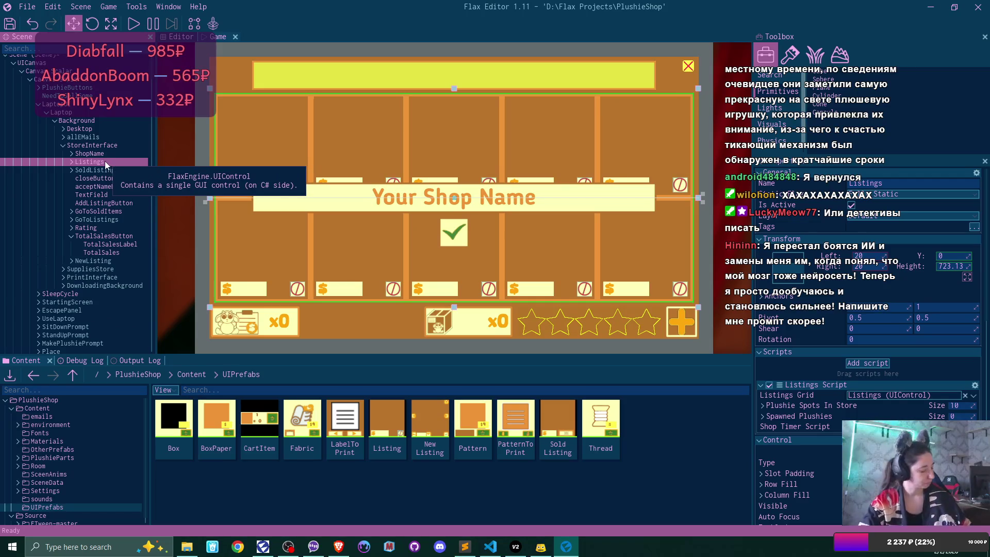
{"action": "key", "text": "ctrl+d"}
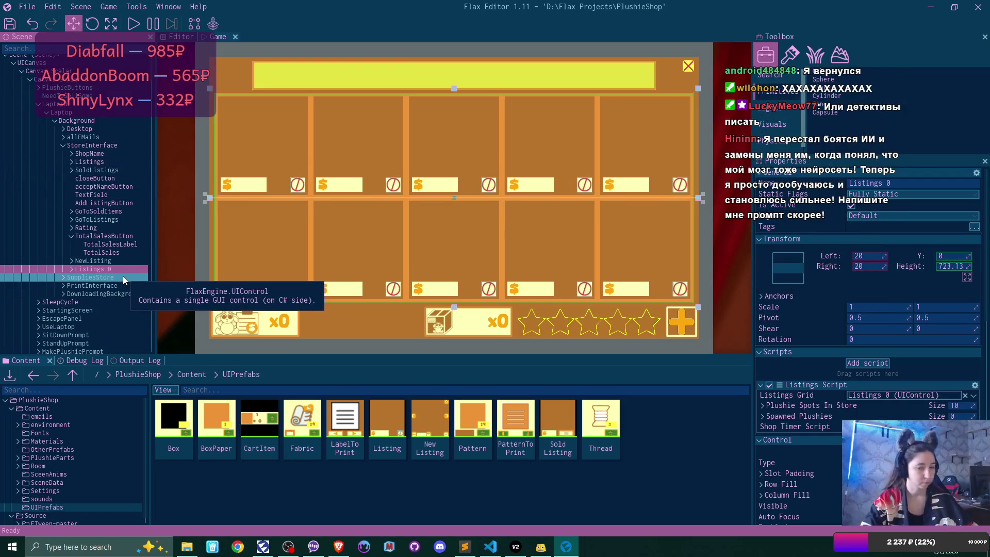
Rename the copied grid to OrdersHistory and move it under SoldListings.
{"action": "key", "text": "F2"}
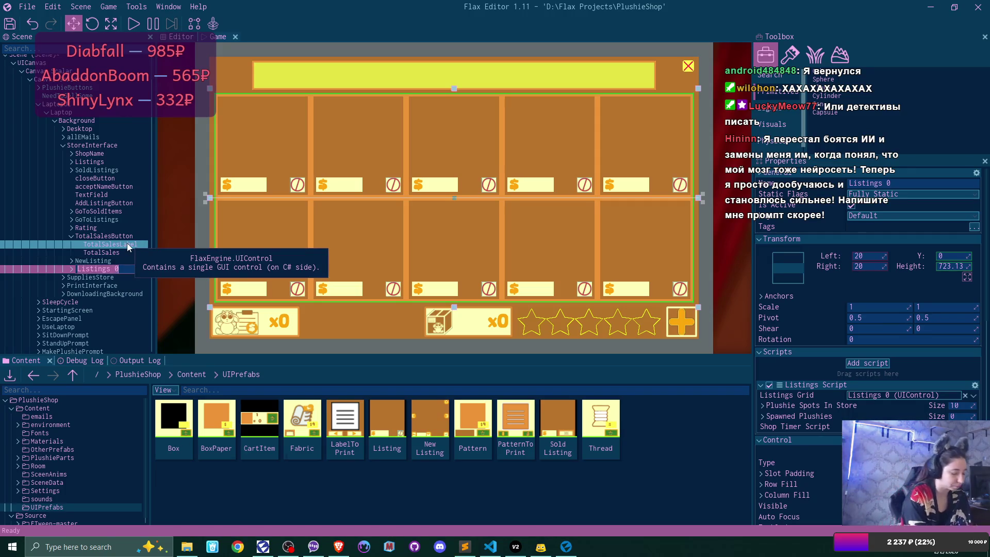
{"action": "type", "text": "Or"}
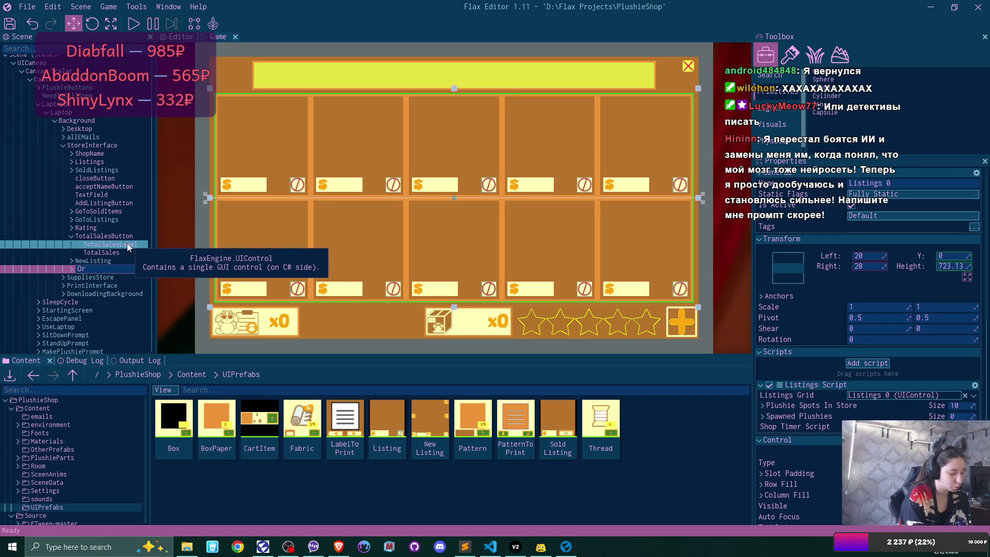
{"action": "type", "text": "dersHistory"}
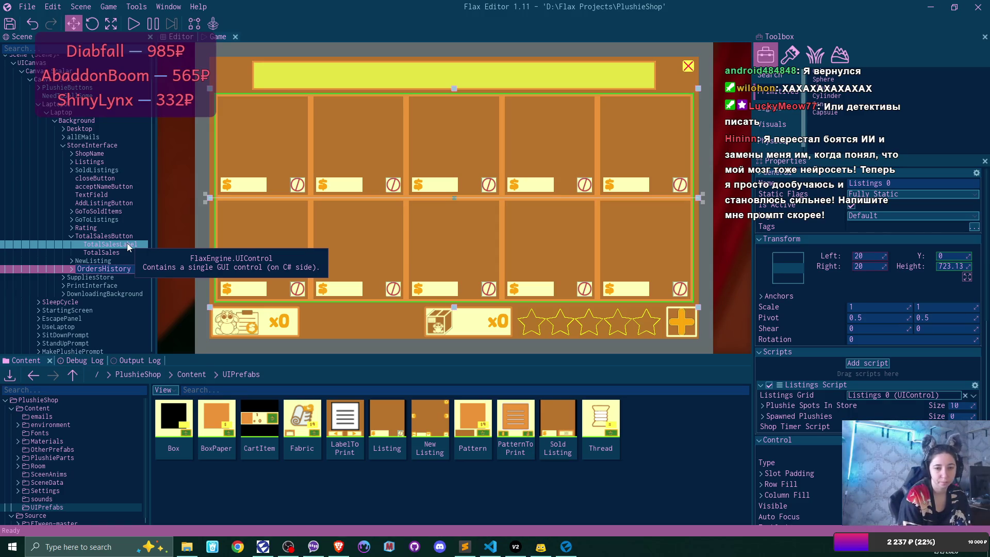
{"action": "key", "text": "Return"}
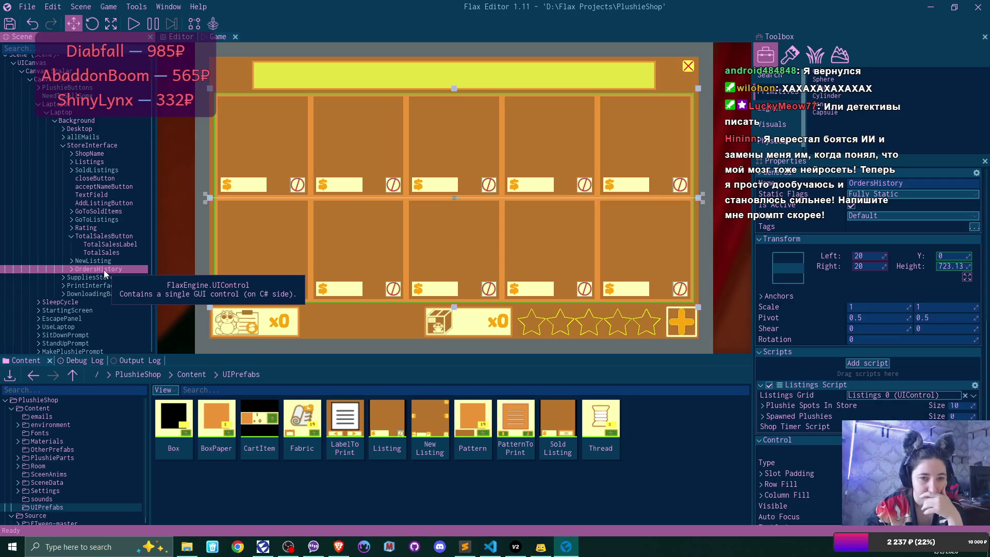
{"action": "mouse_move", "coordinate": [104, 270]}
{"action": "left_mouse_down"}
{"action": "mouse_move", "coordinate": [115, 243]}
{"action": "mouse_move", "coordinate": [101, 179]}
{"action": "left_mouse_up"}
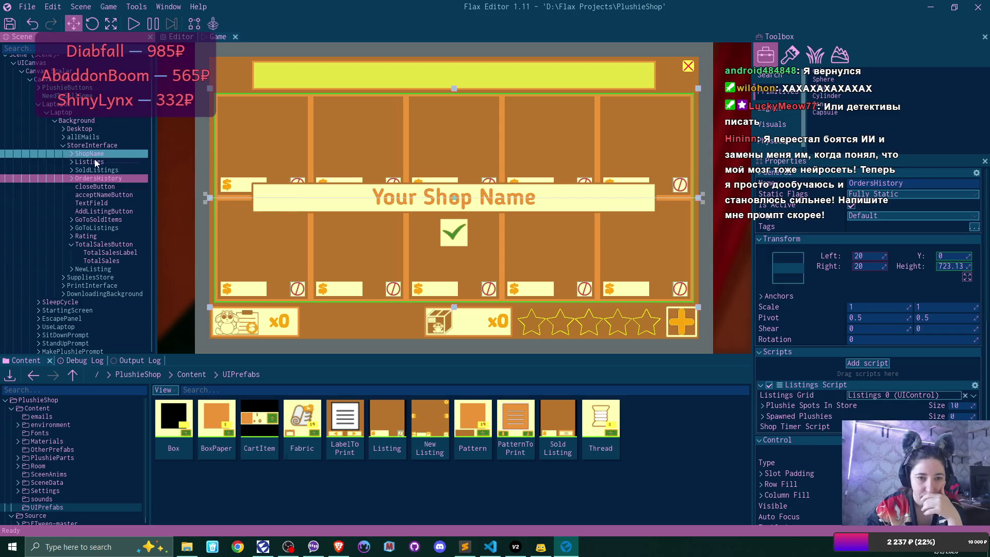
Delete the ten slots, Listing through Listing 9, from OrdersHistory, leaving it empty.
{"action": "left_click", "coordinate": [90, 161]}
{"action": "left_click", "coordinate": [103, 178]}
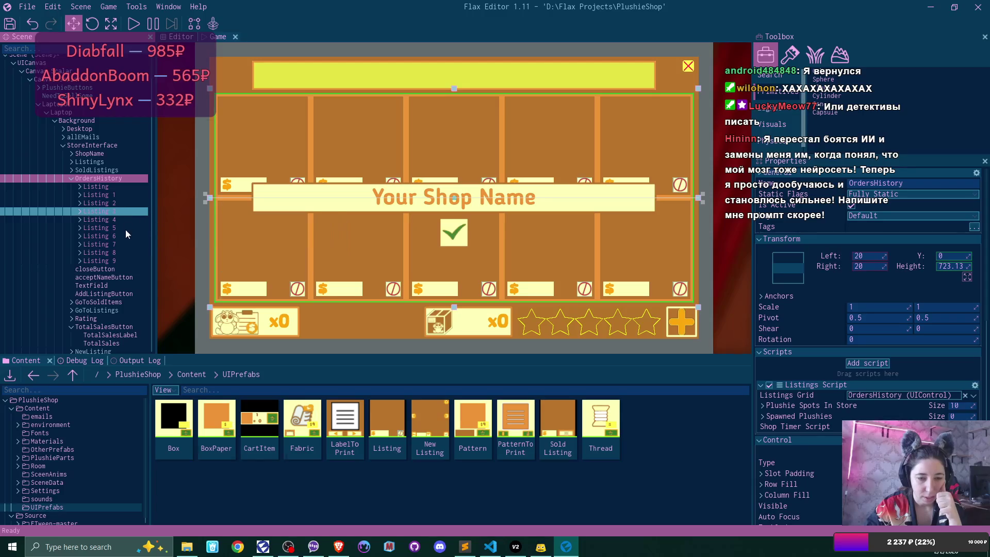
{"action": "left_click", "coordinate": [122, 188]}
{"action": "left_click", "coordinate": [129, 258], "text": "shift"}
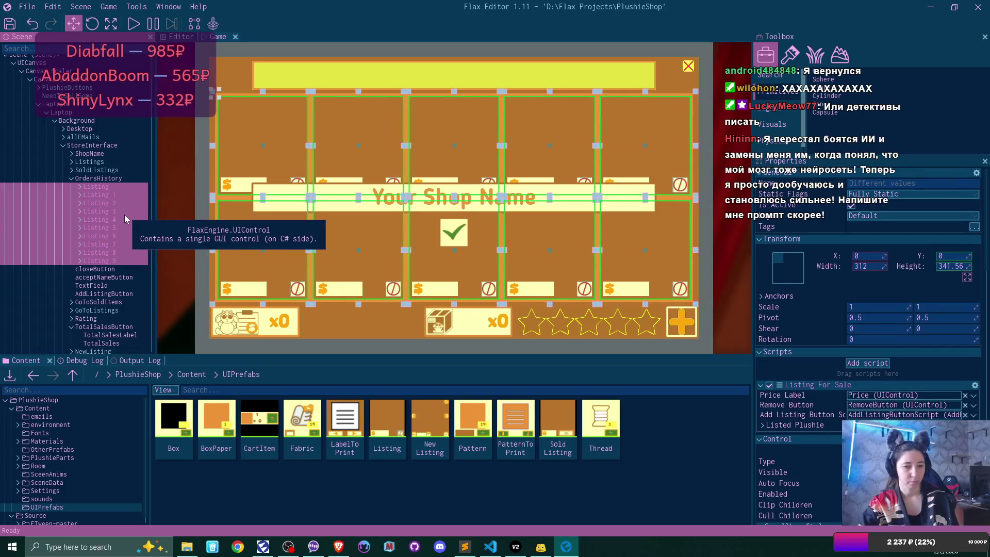
{"action": "key", "text": "Delete"}
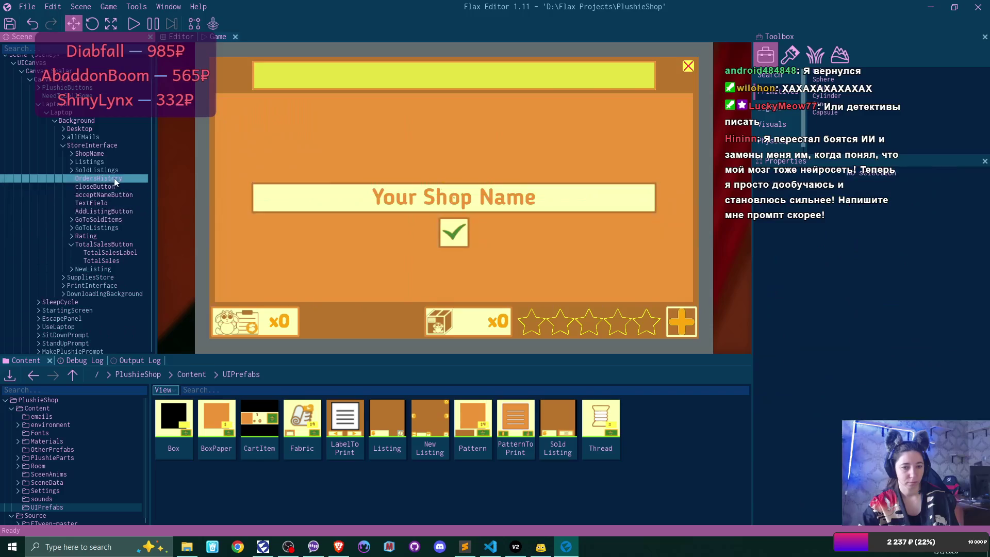
{"action": "left_click", "coordinate": [114, 178]}
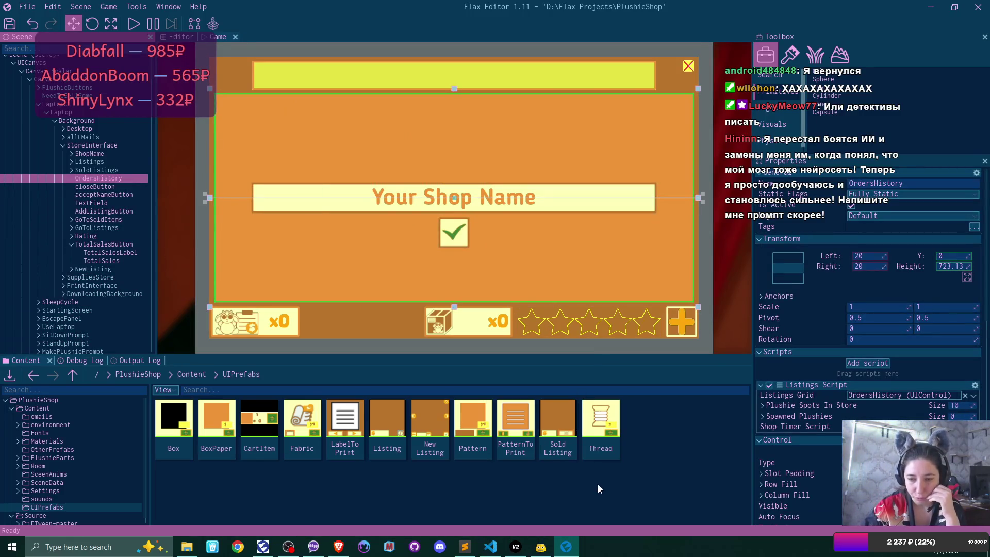
Duplicate the Sold Listing prefab, name the copy FulfilledOrder, and open it for editing.
{"action": "left_click", "coordinate": [564, 418]}
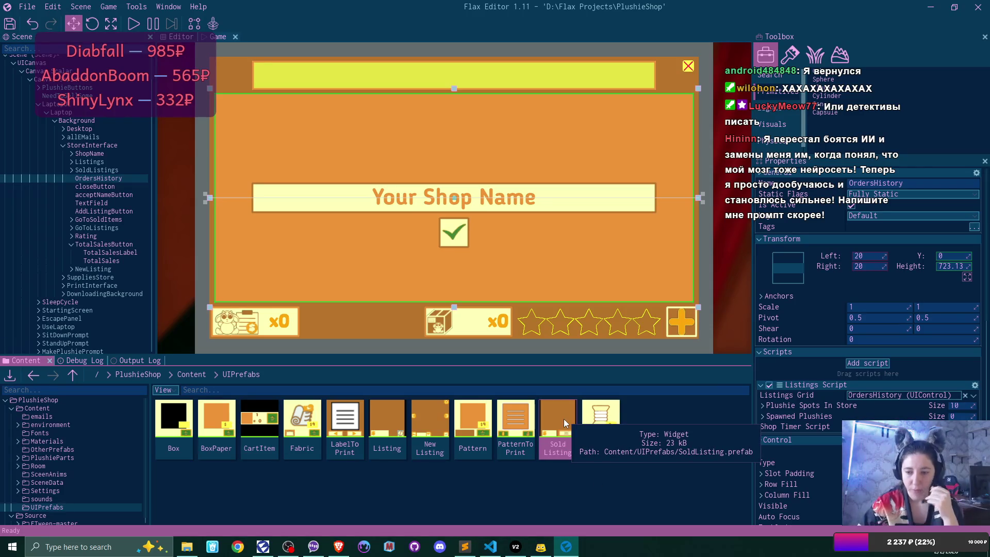
{"action": "key", "text": "ctrl+d"}
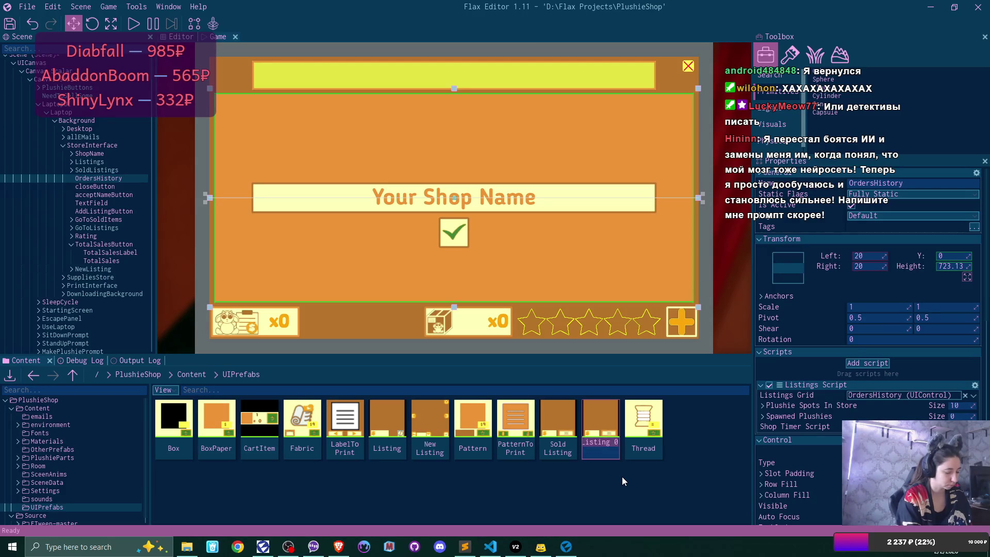
{"action": "type", "text": "Order"}
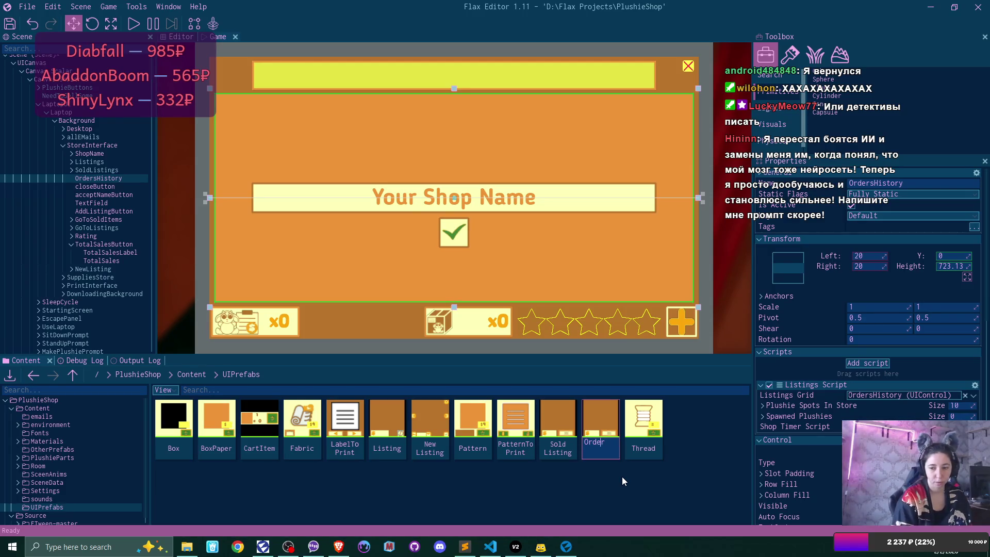
{"action": "key", "text": "BackSpace"}
{"action": "key", "text": "BackSpace"}
{"action": "key", "text": "BackSpace"}
{"action": "type", "text": "Fulfilled"}
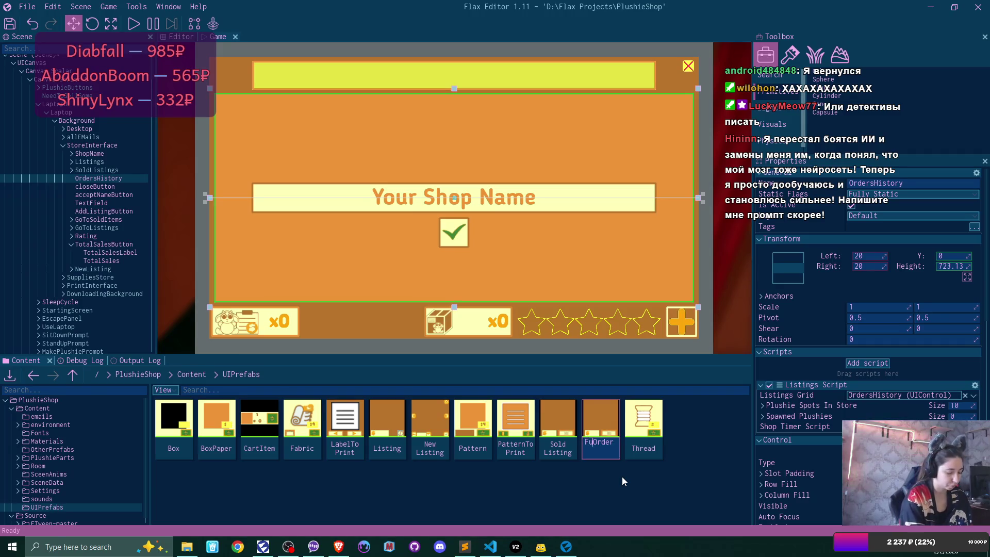
{"action": "type", "text": "O"}
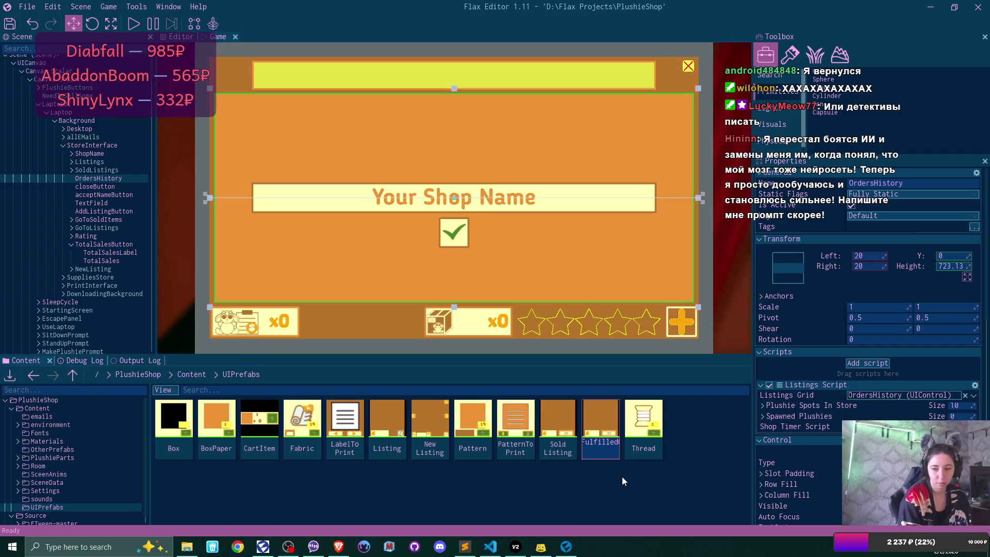
{"action": "type", "text": "rder"}
{"action": "key", "text": "Return"}
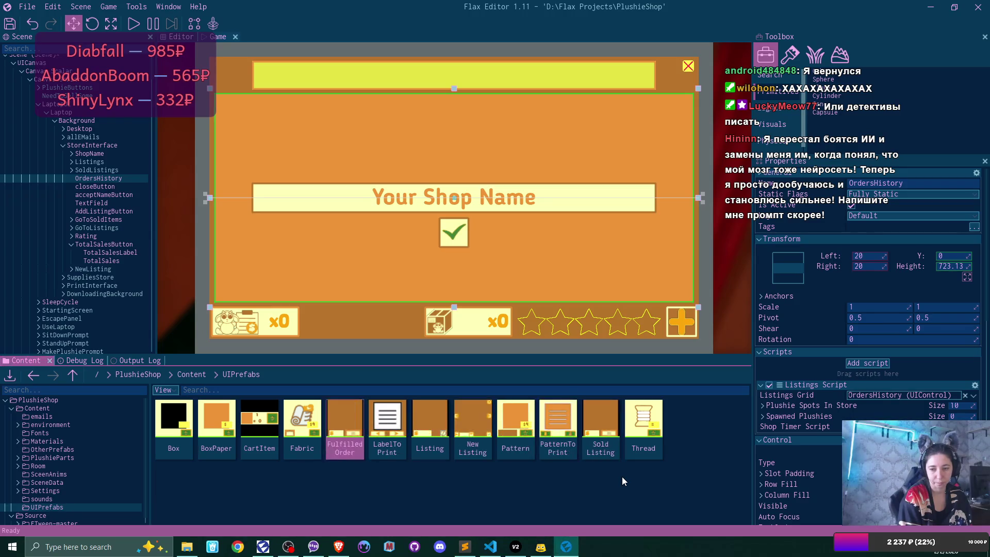
{"action": "key", "text": "Return"}
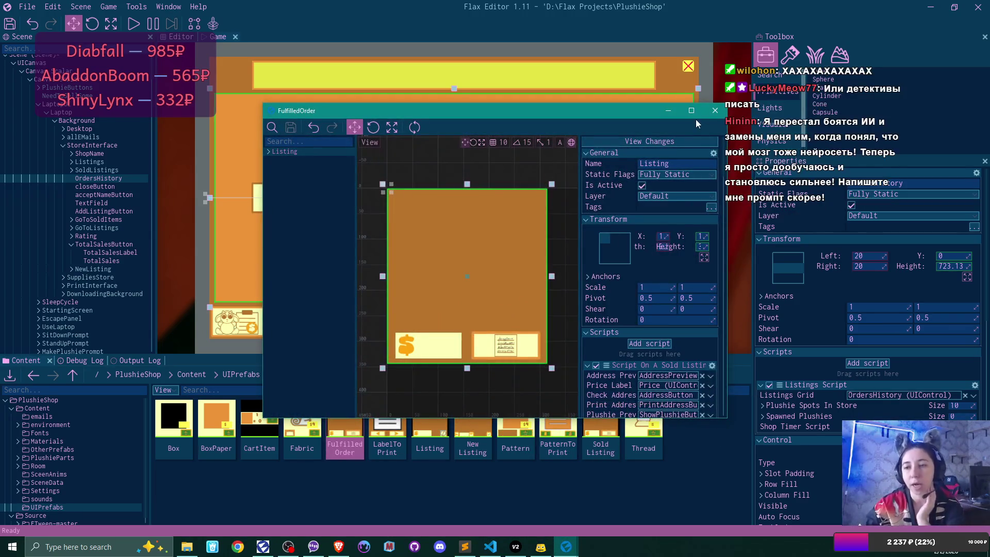
Maximize the FulfilledOrder prefab editor, undo a trial widening of the Listing panel, and select its Height.
{"action": "left_click", "coordinate": [691, 111]}
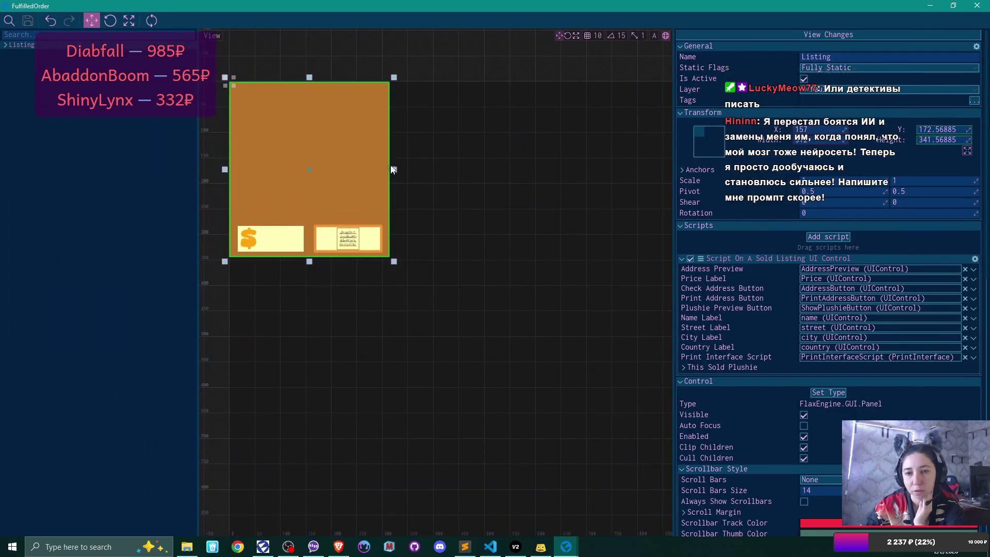
{"action": "left_click_drag", "start_coordinate": [394, 169], "coordinate": [516, 165]}
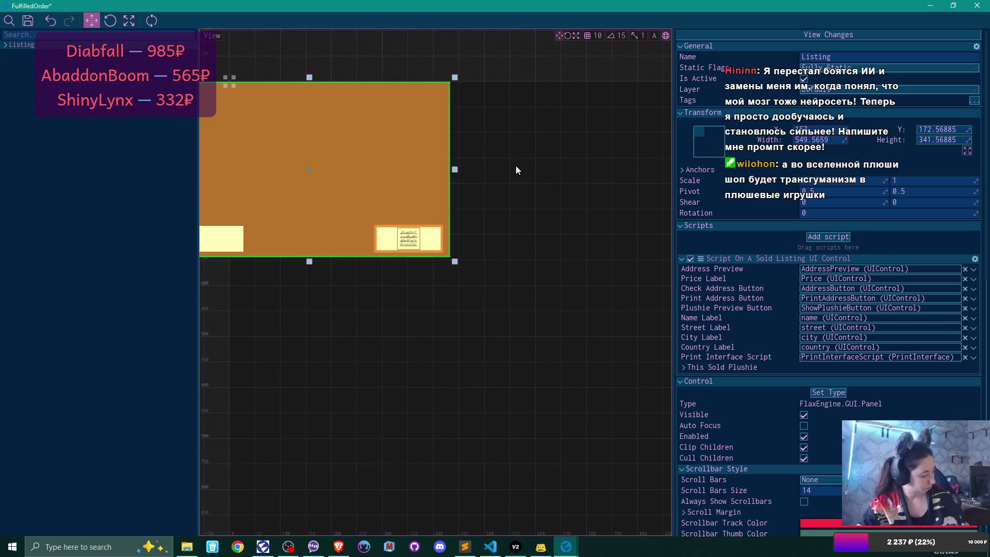
{"action": "key", "text": "ctrl+z"}
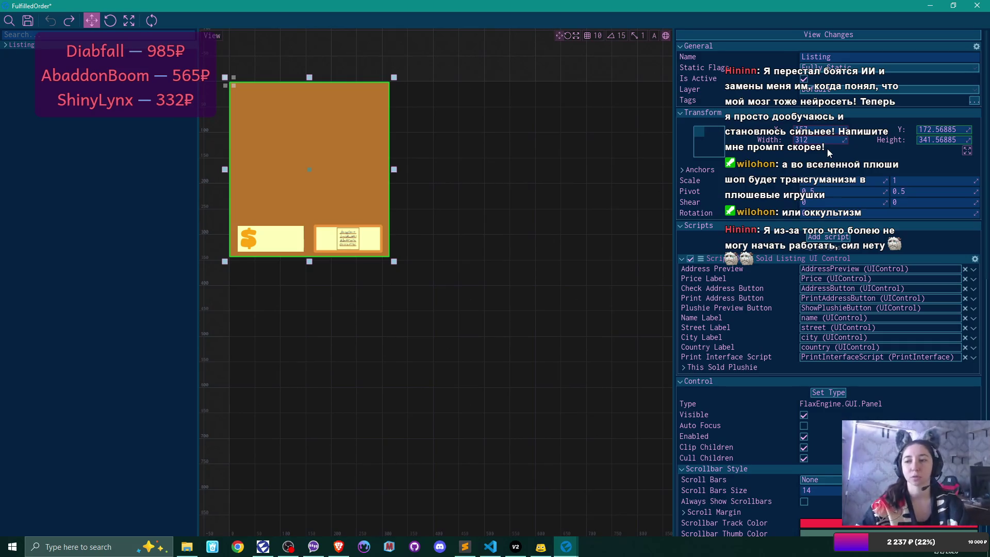
{"action": "left_click", "coordinate": [926, 141]}
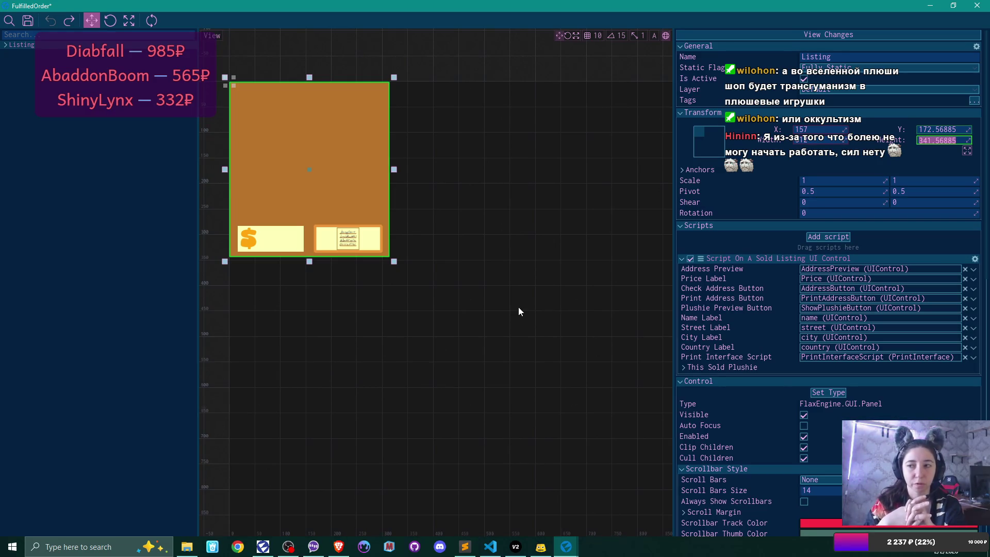
Set the Listing panel's height to 230, apply a new width, and place it at X 0, Y 0.
{"action": "type", "text": "230"}
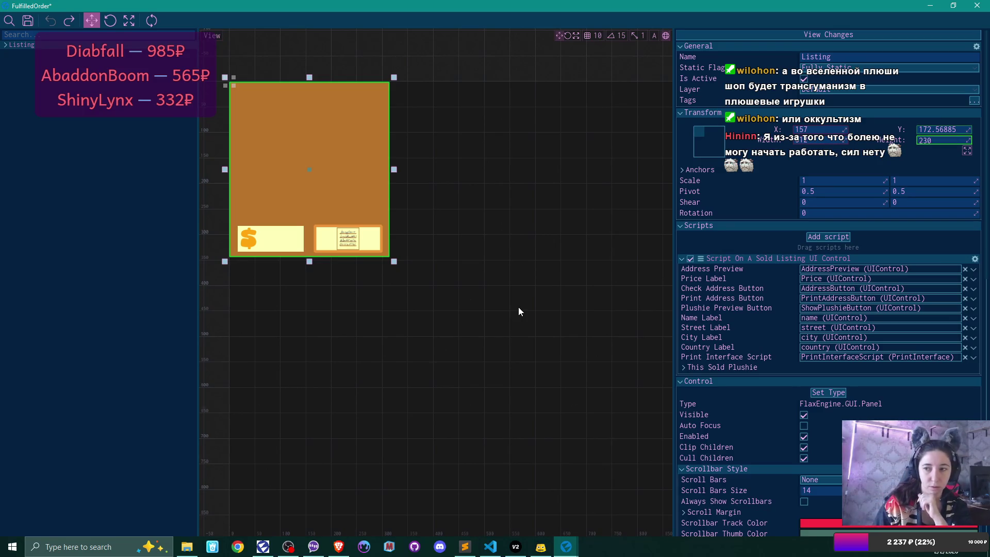
{"action": "key", "text": "Return"}
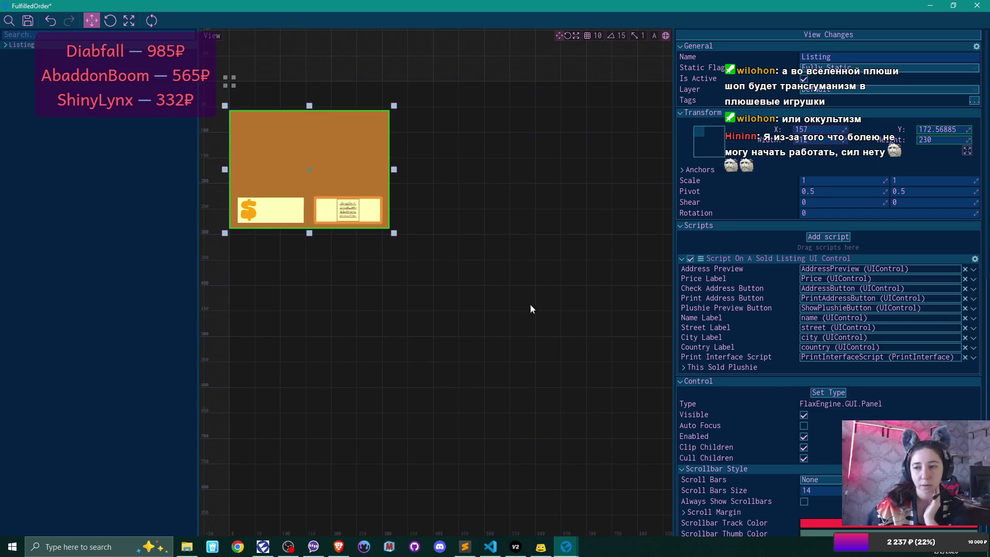
{"action": "left_click", "coordinate": [817, 140]}
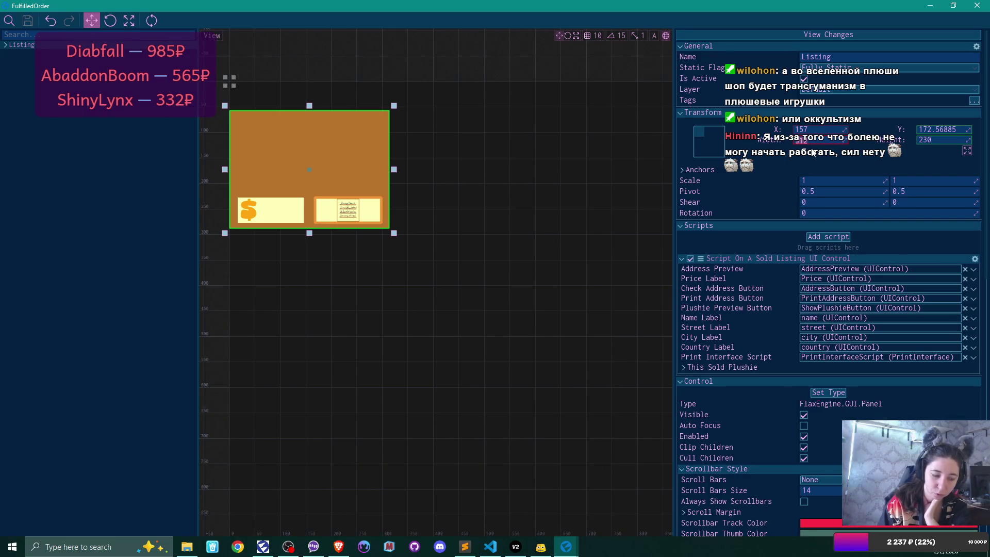
{"action": "key", "text": "Return"}
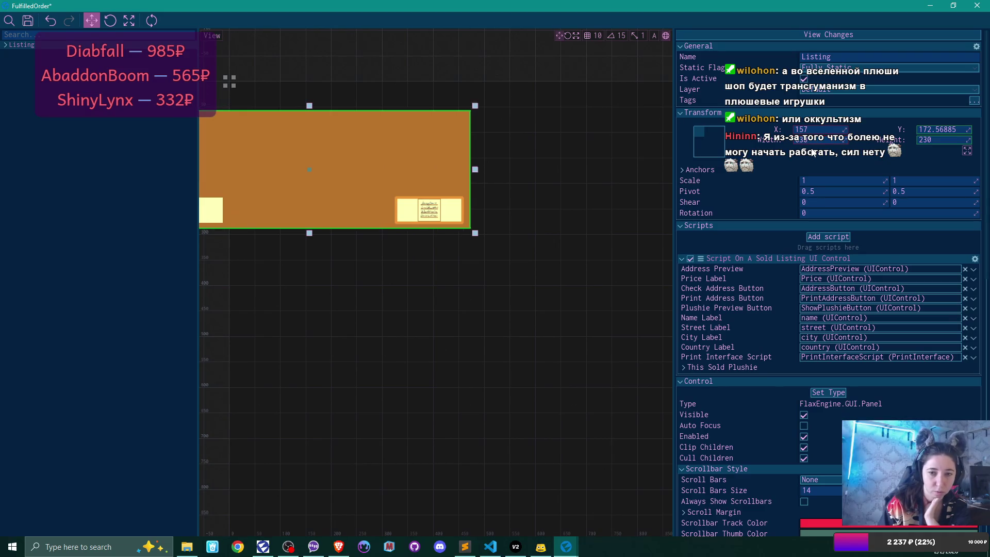
{"action": "left_click", "coordinate": [823, 130]}
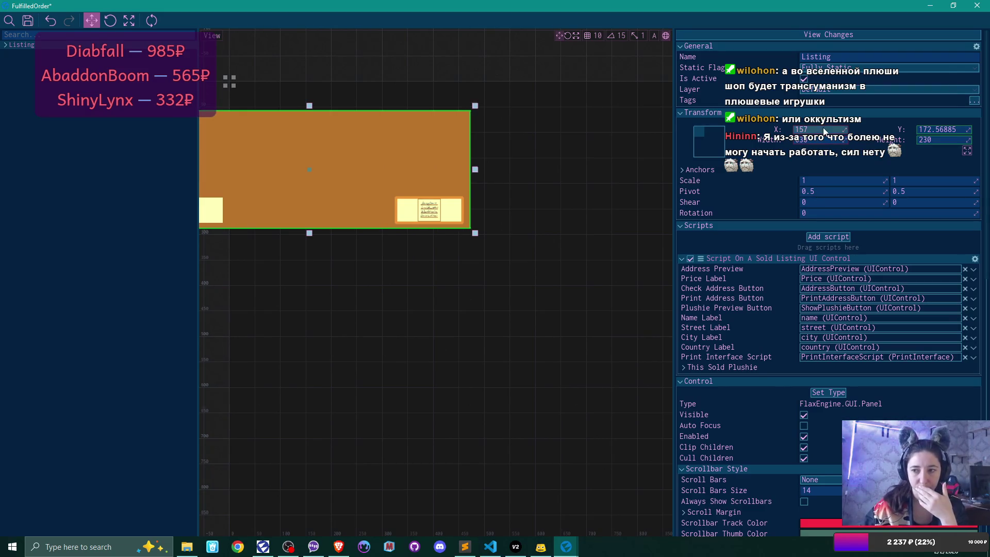
{"action": "type", "text": "0"}
{"action": "key", "text": "Return"}
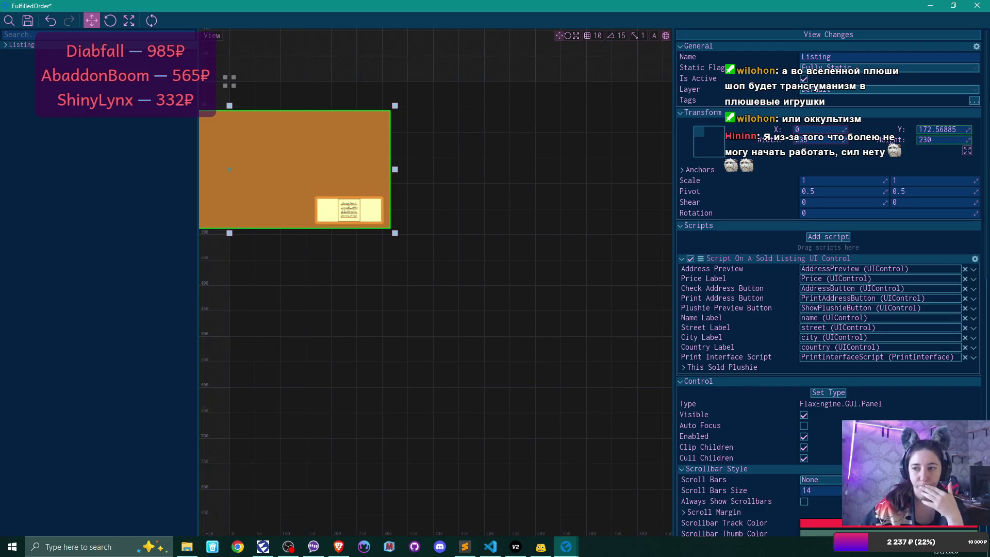
{"action": "left_click", "coordinate": [939, 130]}
{"action": "type", "text": "0"}
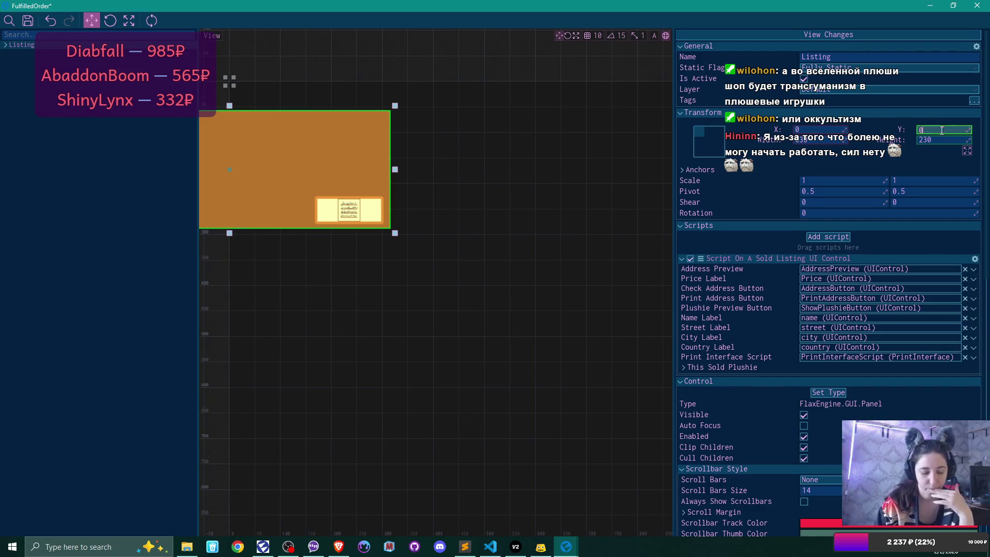
{"action": "key", "text": "Return"}
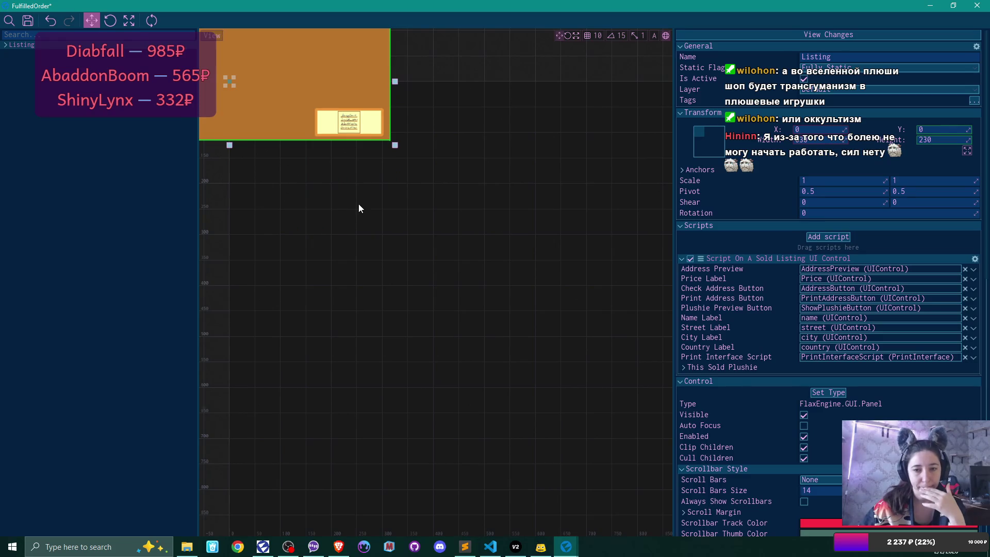
{"action": "key", "text": "f"}
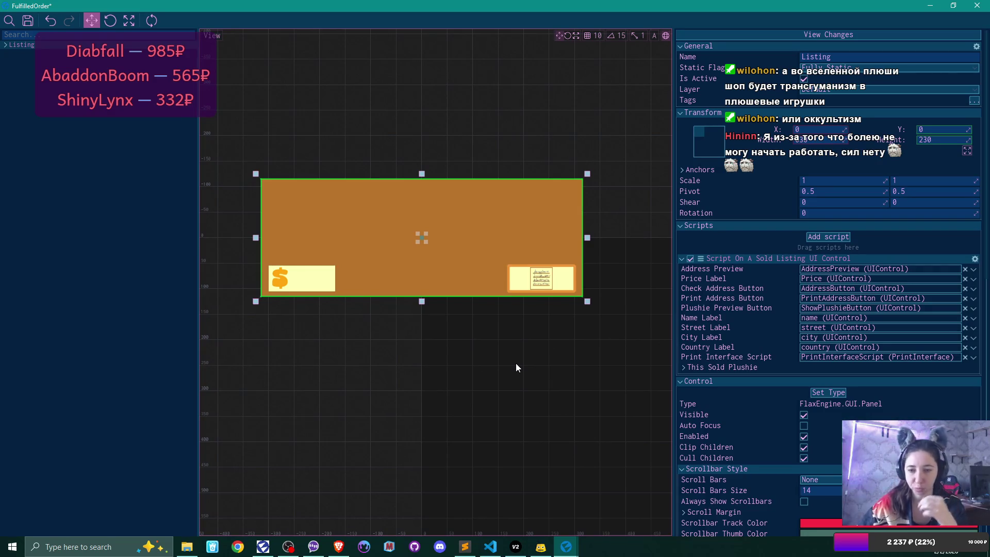
Expand the Listing panel and begin renaming it to FulfilledOrder.
{"action": "left_click", "coordinate": [6, 47]}
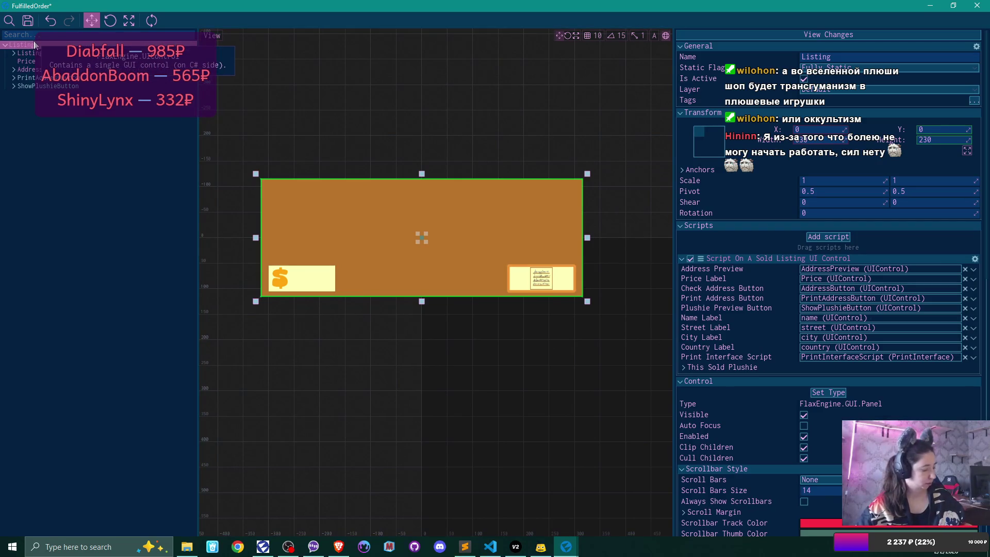
{"action": "double_click", "coordinate": [47, 47]}
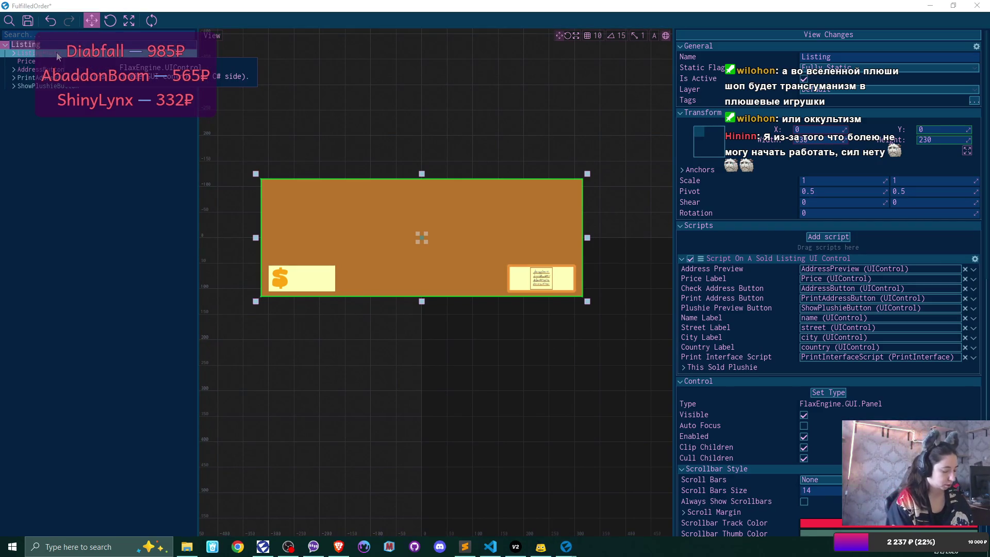
{"action": "type", "text": "Fu"}
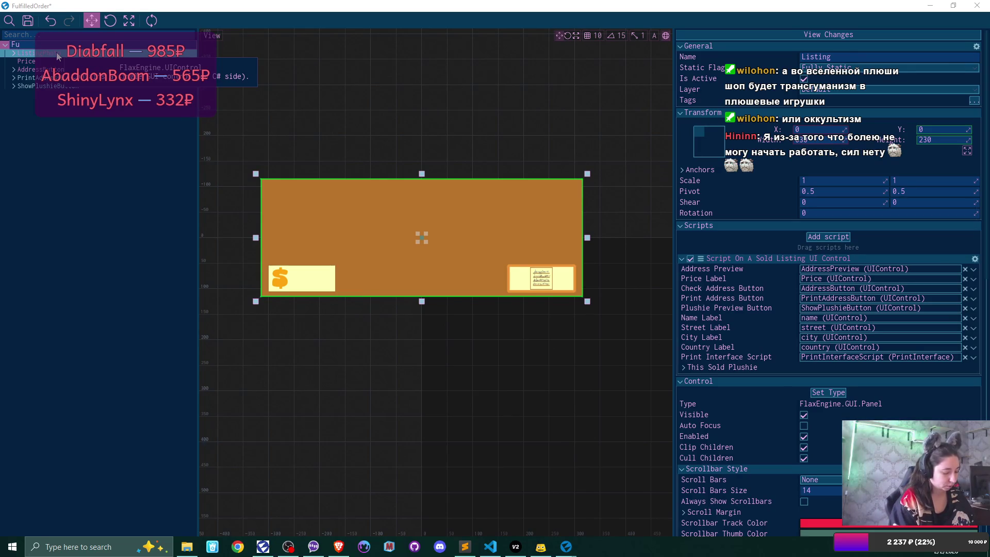
{"action": "type", "text": "lfilledOrder"}
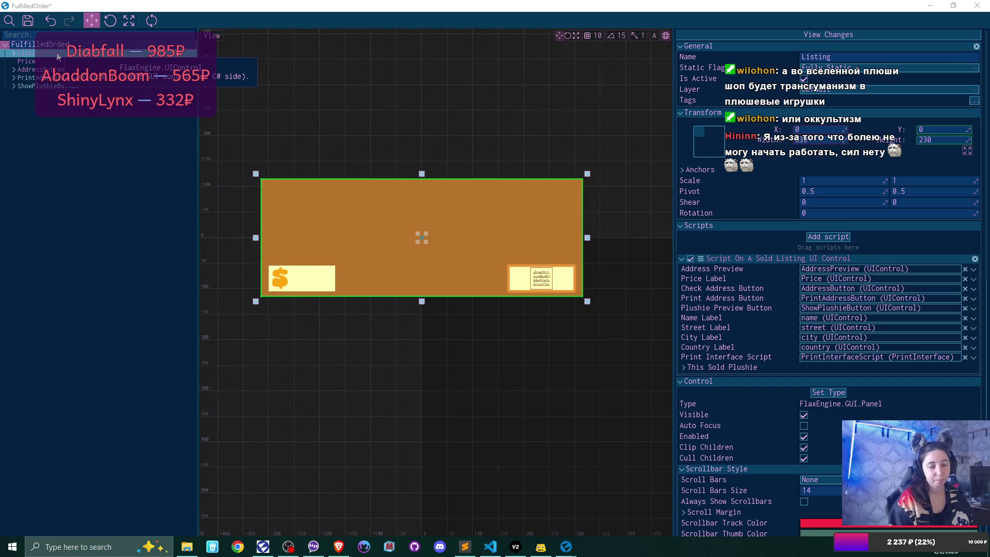
Confirm the root name FulfilledOrder and anchor ListingPhoto to the Middle Left preset.
{"action": "key", "text": "Return"}
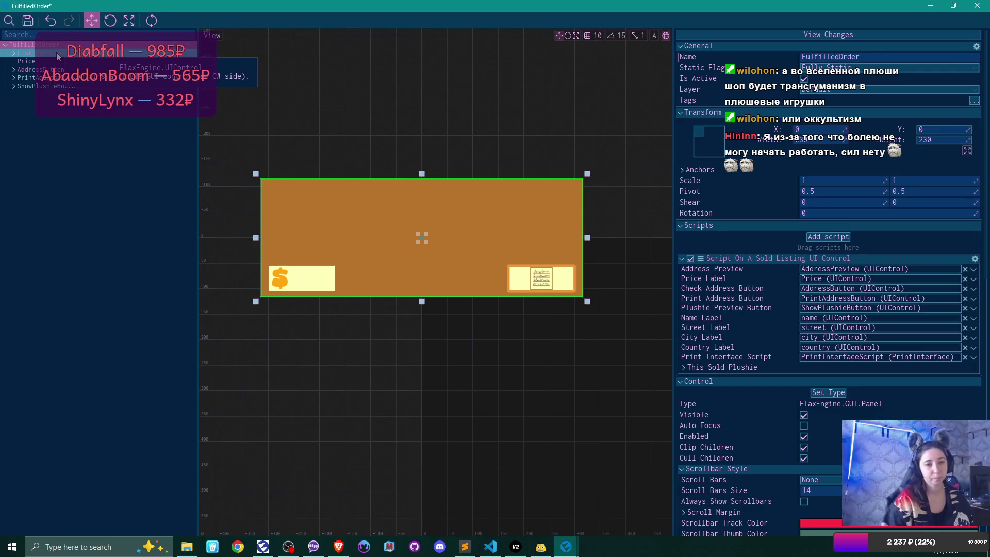
{"action": "left_click", "coordinate": [57, 52]}
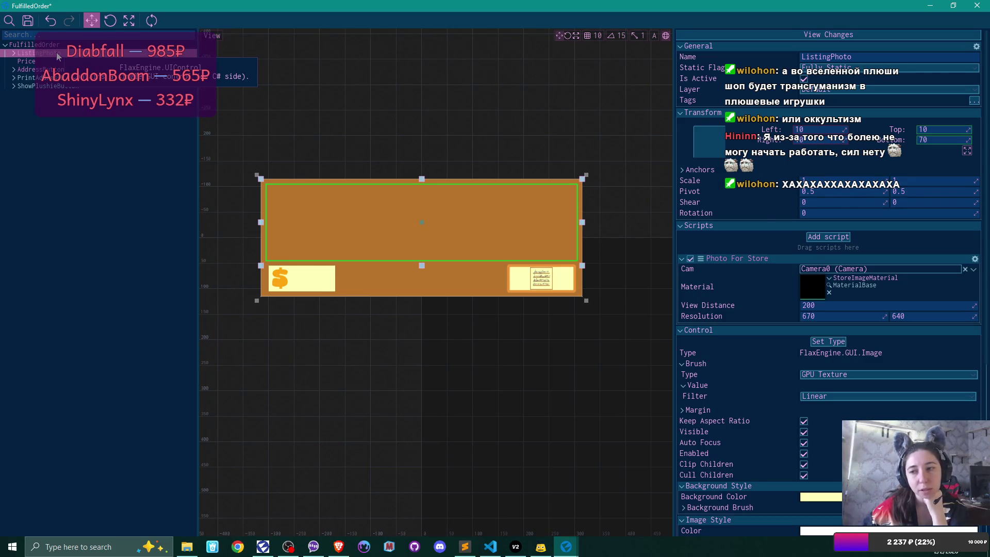
{"action": "scroll", "coordinate": [836, 154], "scroll_direction": "down", "scroll_amount": 1}
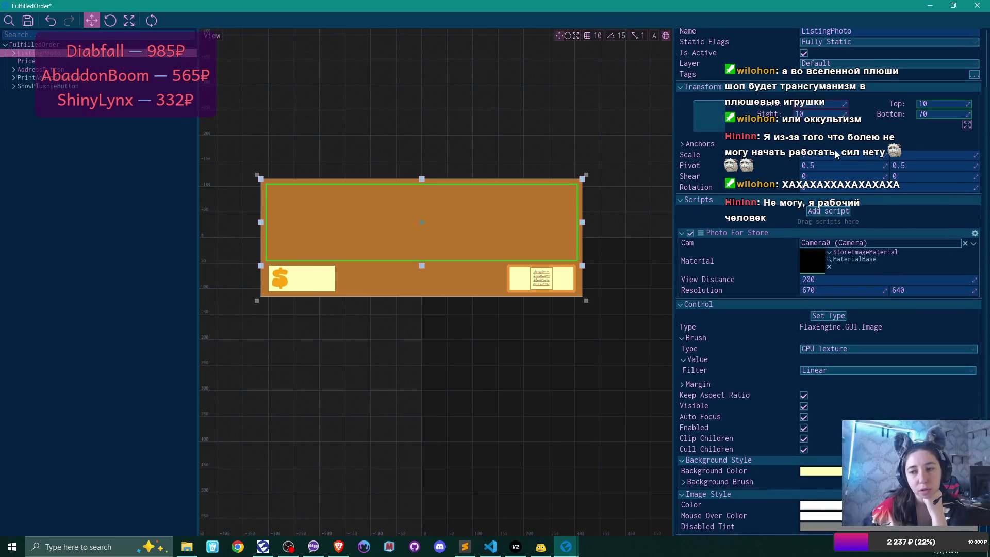
{"action": "scroll", "coordinate": [836, 153], "scroll_direction": "up", "scroll_amount": 1}
{"action": "left_click", "coordinate": [708, 140]}
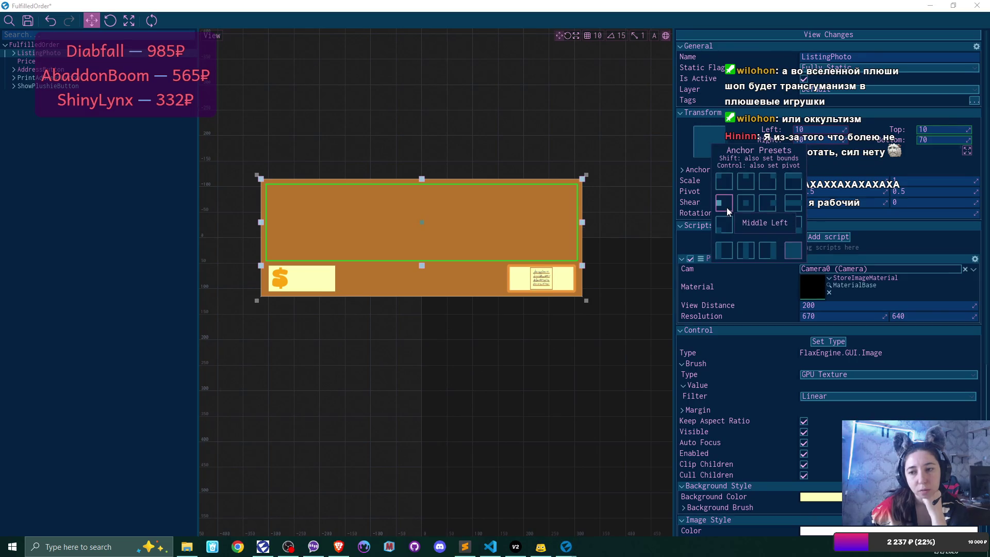
{"action": "left_click", "coordinate": [726, 207]}
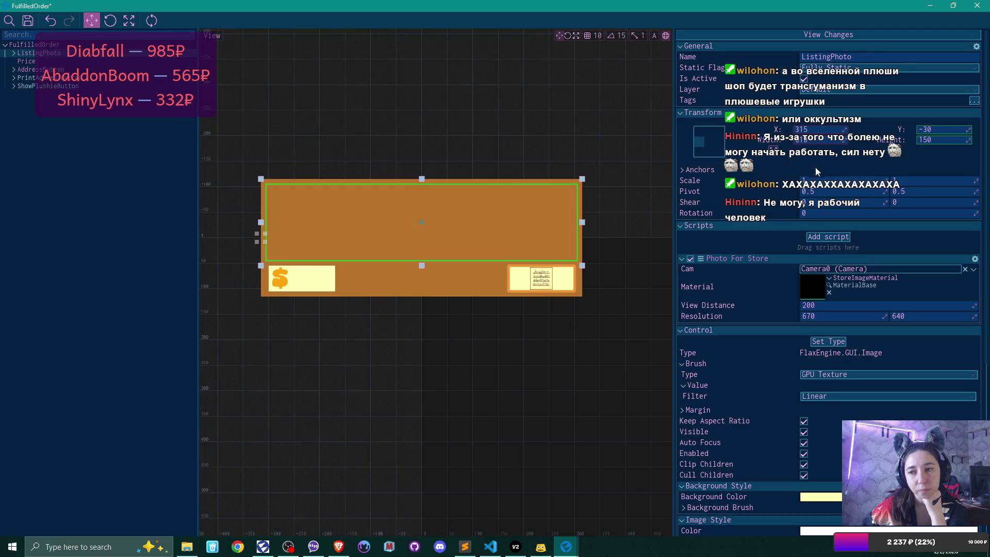
Set ListingPhoto's width to 150 and slide it to the panel's left edge.
{"action": "scroll", "coordinate": [818, 144], "scroll_direction": "down", "scroll_amount": 1}
{"action": "scroll", "coordinate": [818, 144], "scroll_direction": "down", "scroll_amount": 1}
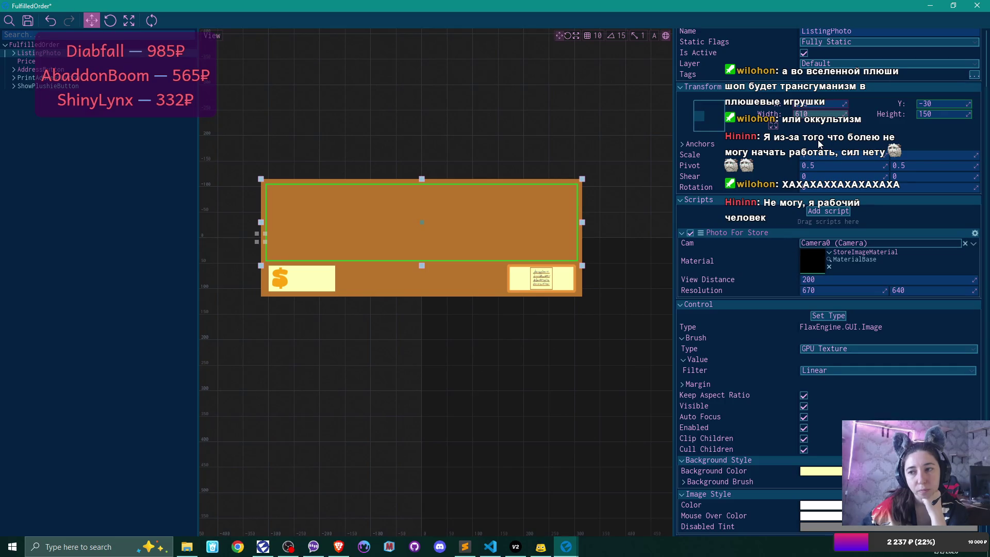
{"action": "left_click", "coordinate": [820, 114]}
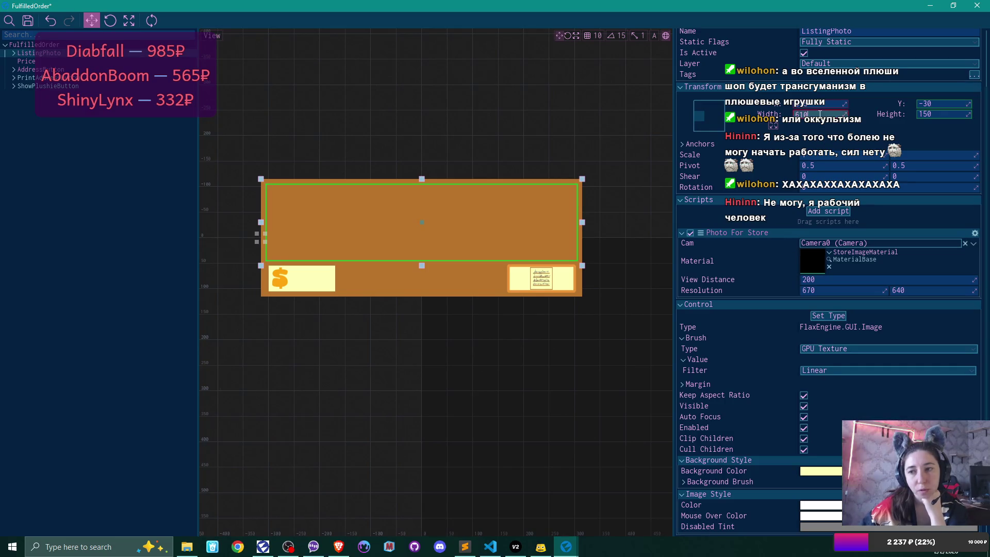
{"action": "type", "text": "150"}
{"action": "key", "text": "Return"}
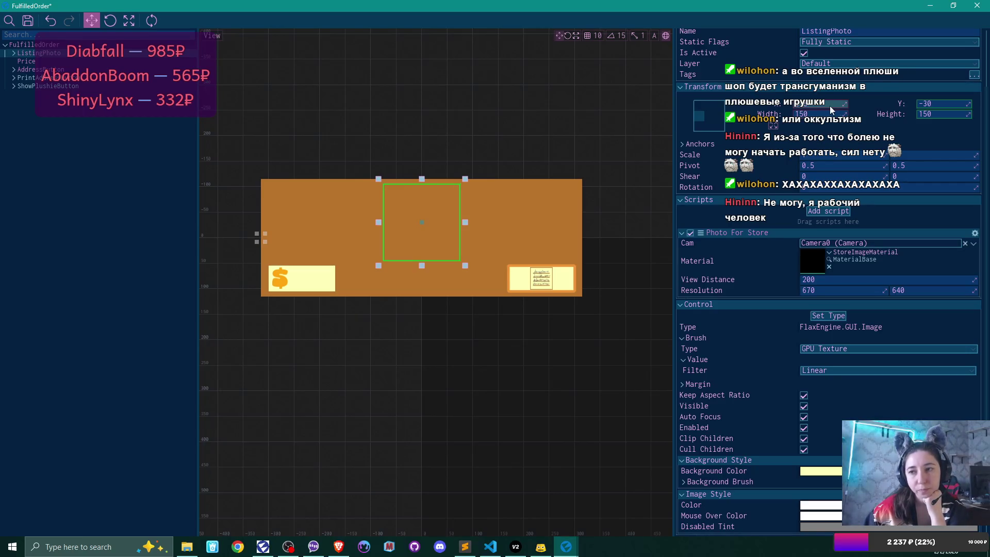
{"action": "left_click_drag", "start_coordinate": [843, 102], "coordinate": [728, 102]}
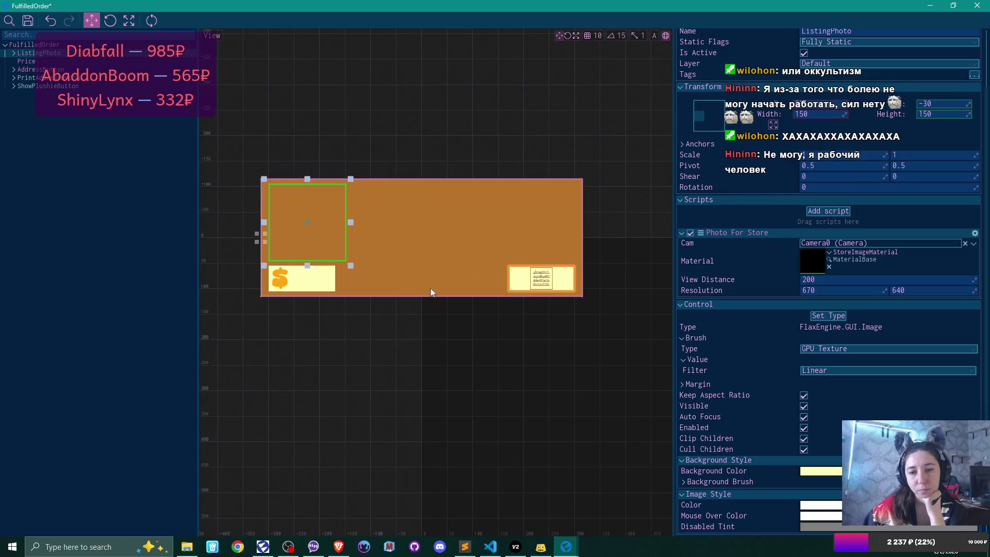
{"action": "left_click", "coordinate": [58, 71]}
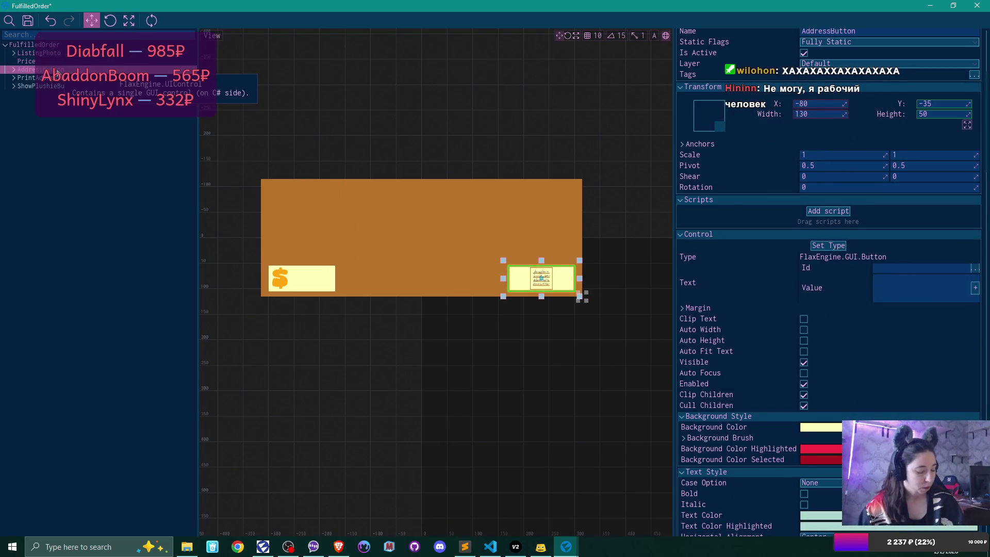
Delete AddressButton, PrintAddressButton, ShowPlushieButton and Price, then expand ListingPhoto's children.
{"action": "key", "text": "Delete"}
{"action": "left_click", "coordinate": [57, 71]}
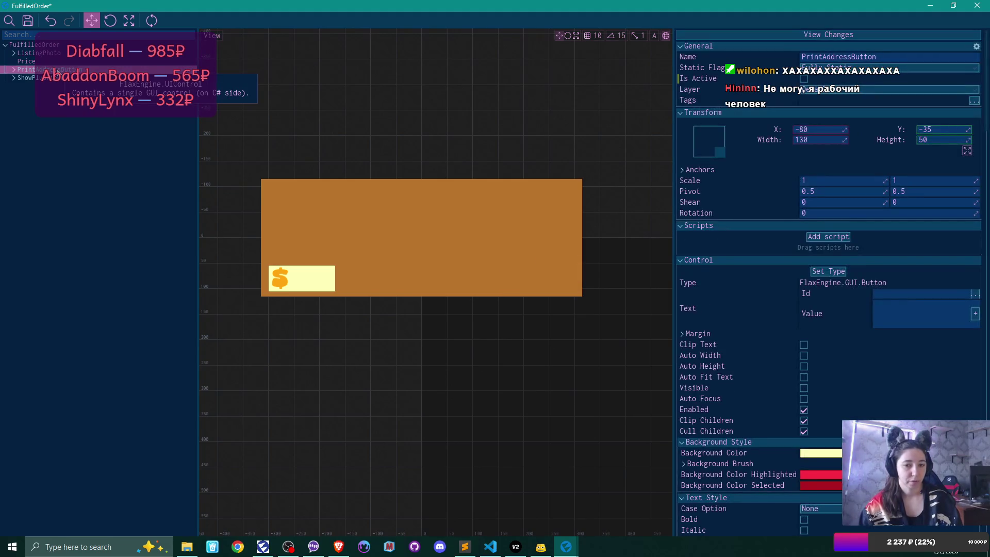
{"action": "key", "text": "Delete"}
{"action": "left_click", "coordinate": [58, 71]}
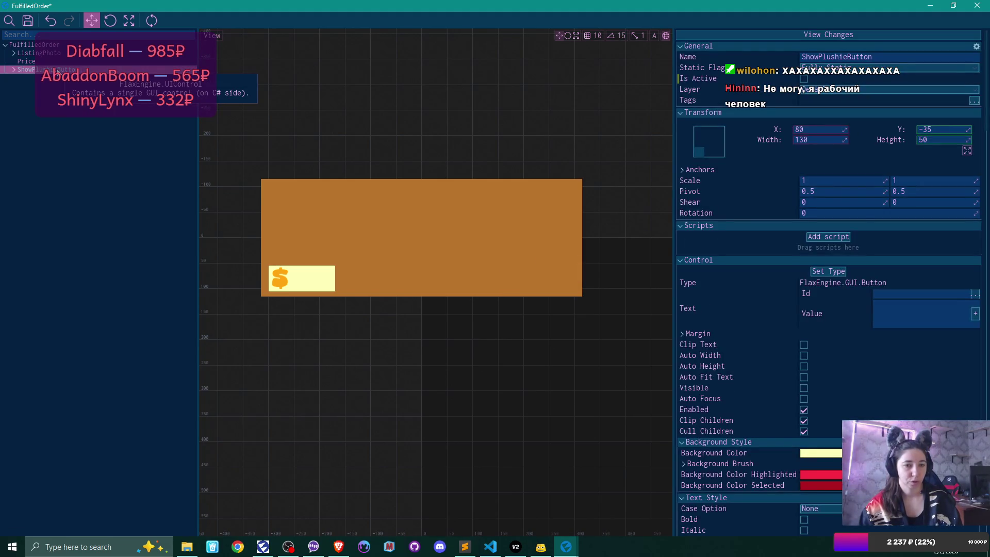
{"action": "key", "text": "Delete"}
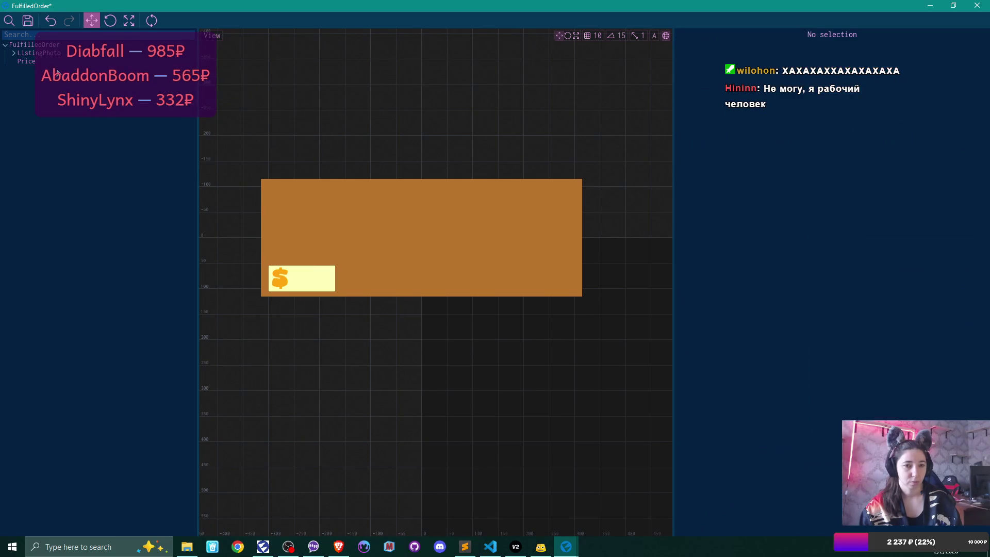
{"action": "key", "text": "Delete"}
{"action": "left_click", "coordinate": [36, 53]}
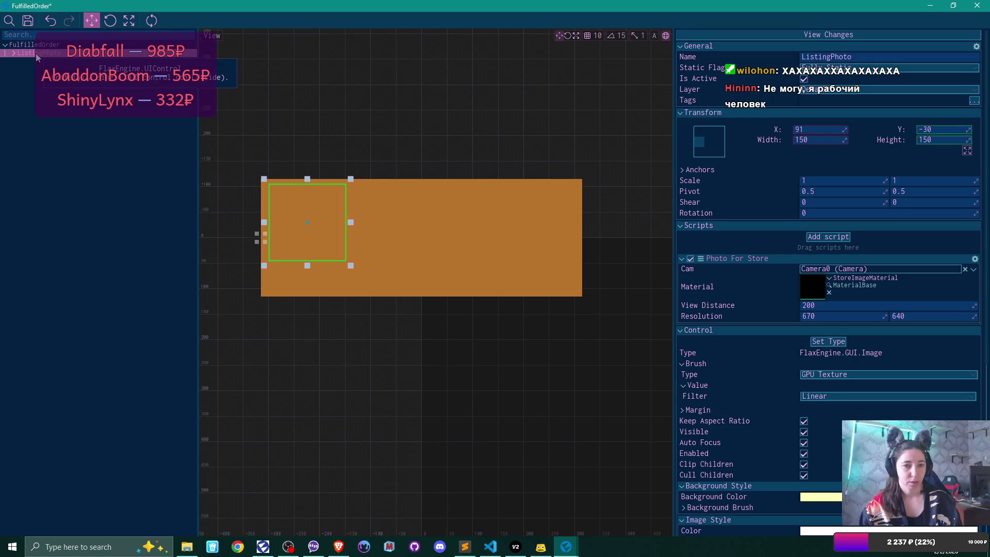
{"action": "left_click", "coordinate": [15, 52]}
Make AddressPreview visible and clear its Address street, city and country fields, then review ListingPhoto and the root.
{"action": "left_click", "coordinate": [126, 60]}
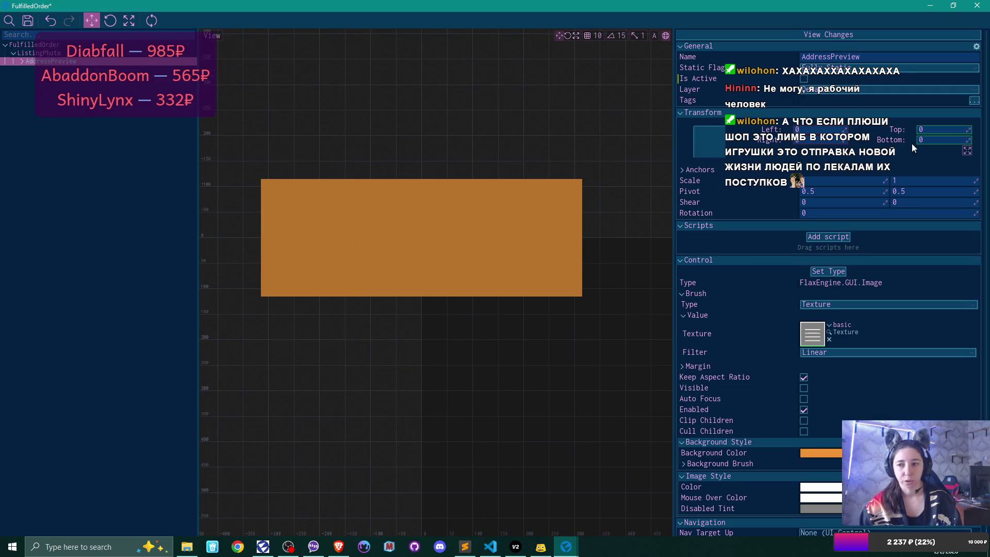
{"action": "left_click", "coordinate": [803, 79]}
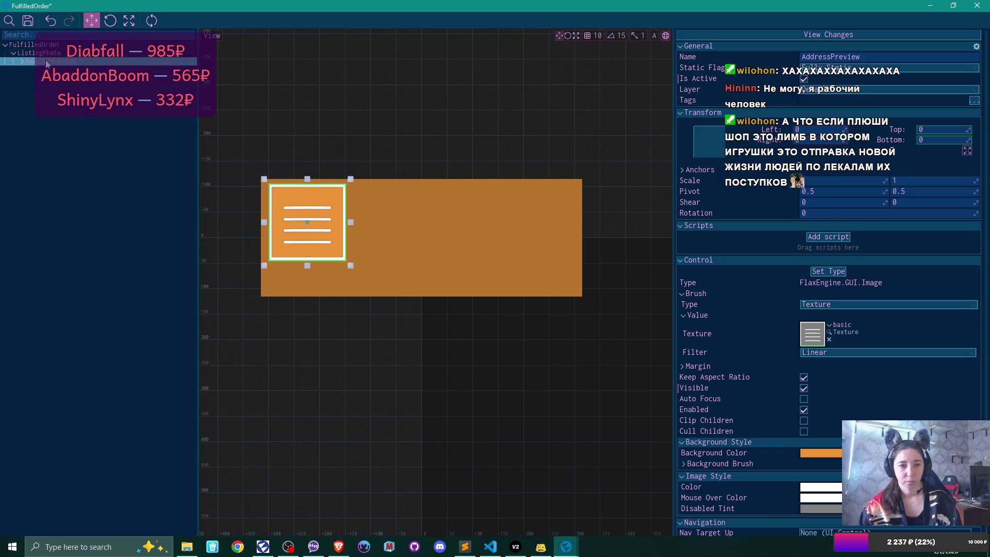
{"action": "left_click", "coordinate": [22, 61]}
{"action": "left_click", "coordinate": [98, 72]}
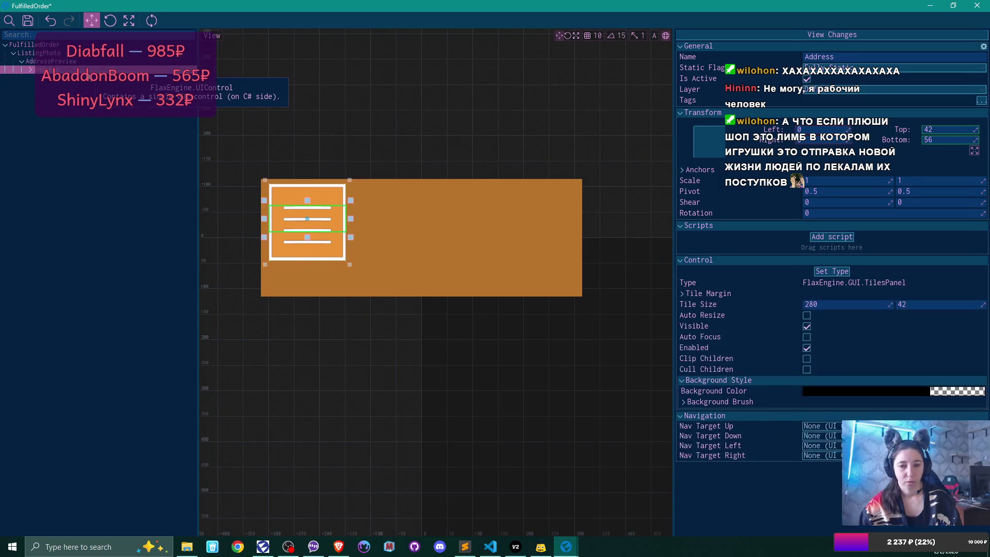
{"action": "left_click", "coordinate": [29, 69]}
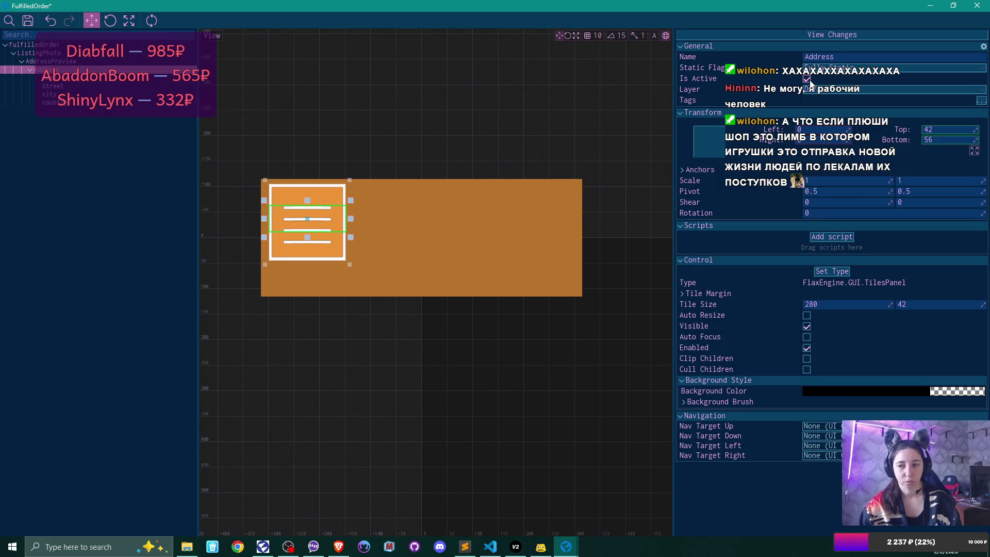
{"action": "left_click", "coordinate": [58, 61]}
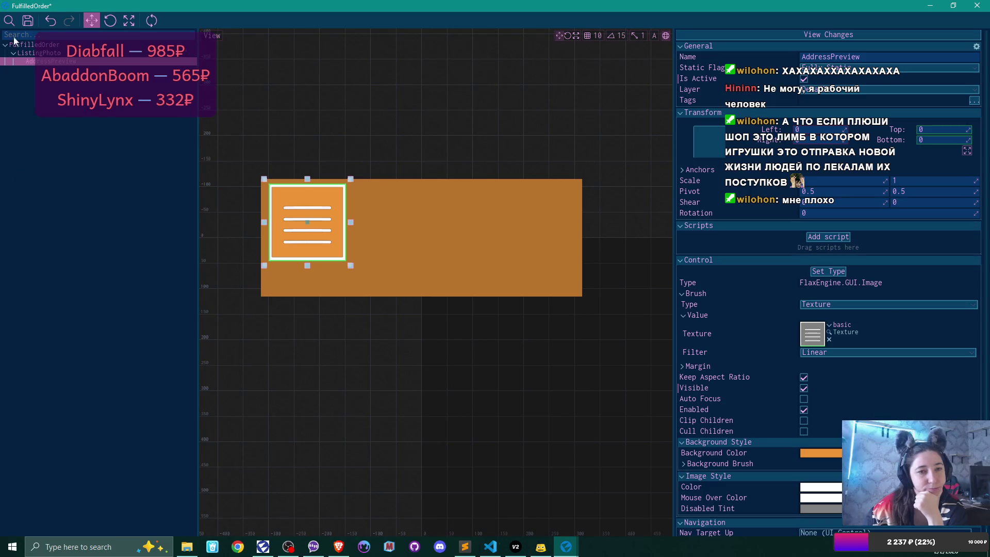
{"action": "left_click", "coordinate": [44, 54]}
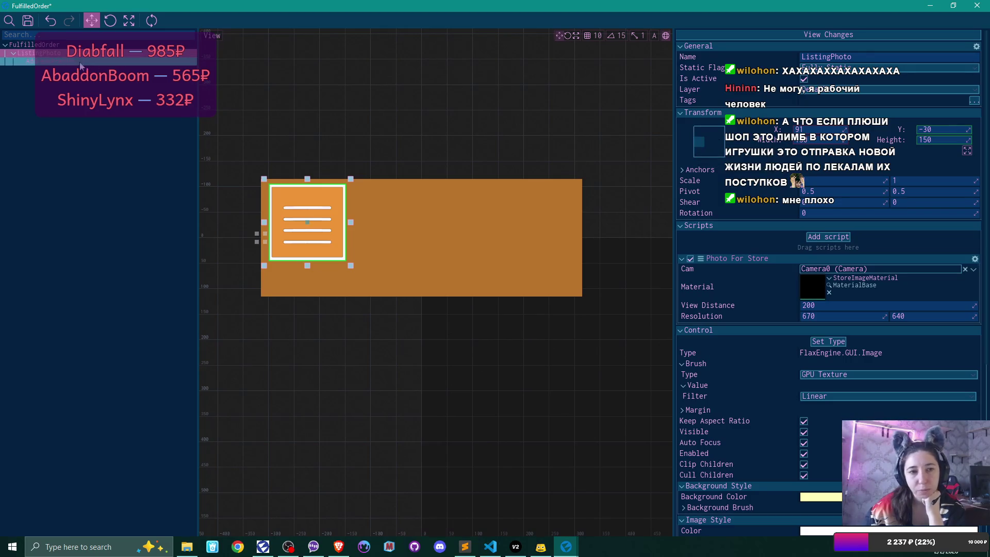
{"action": "left_click", "coordinate": [57, 46]}
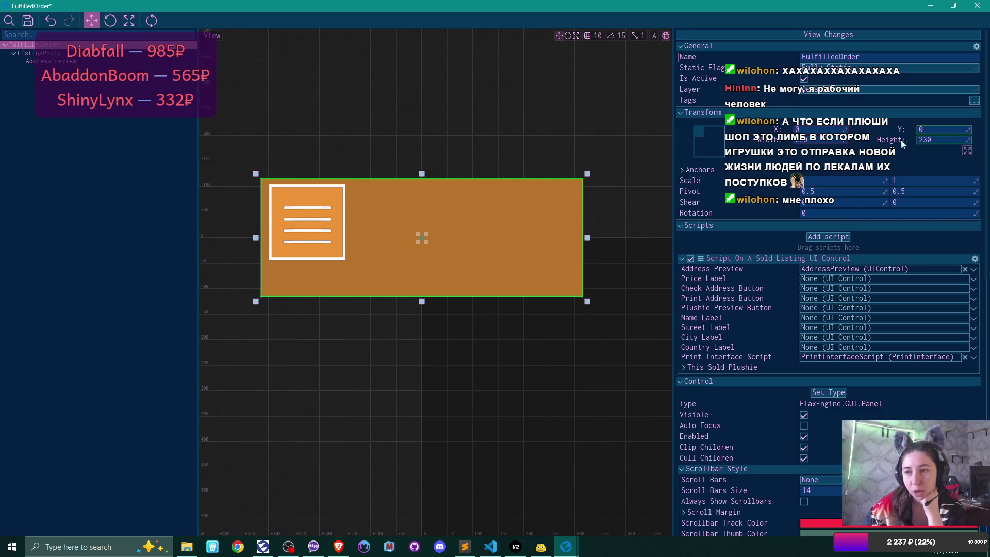
Set the FulfilledOrder root panel's height to 210.
{"action": "left_click", "coordinate": [945, 138]}
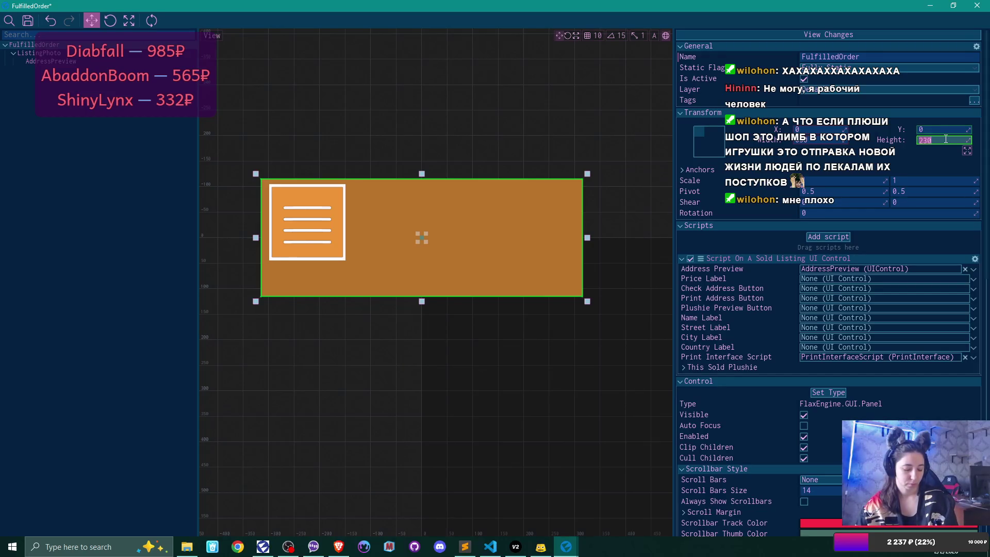
{"action": "type", "text": "210"}
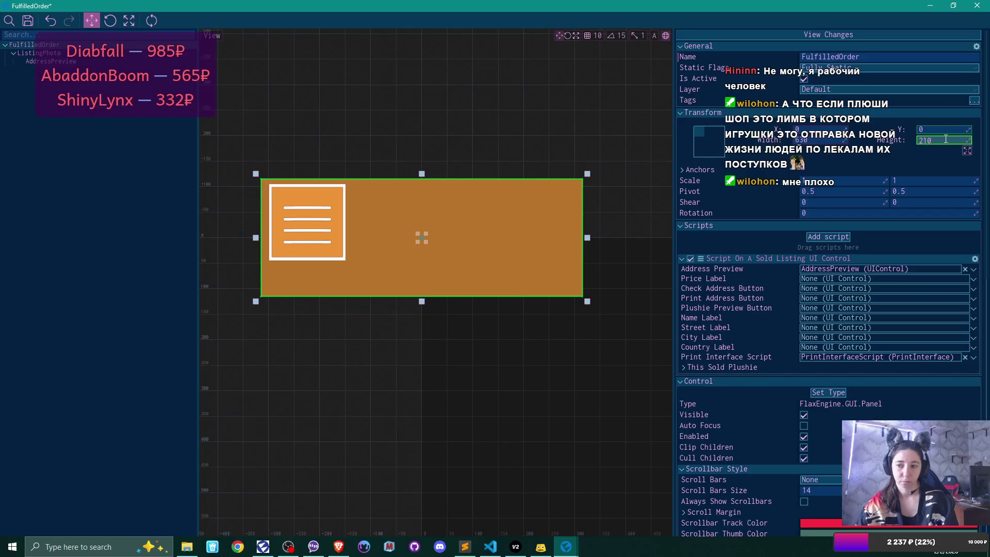
{"action": "key", "text": "Return"}
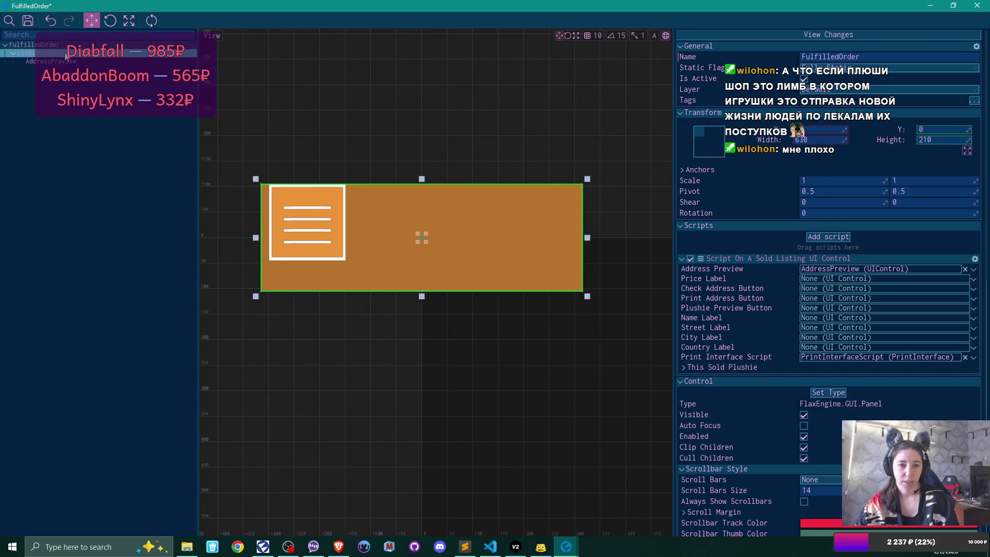
Anchor ListingPhoto with Vertical Stretch Left, top and bottom offsets 5, and X 82.
{"action": "left_click", "coordinate": [66, 54]}
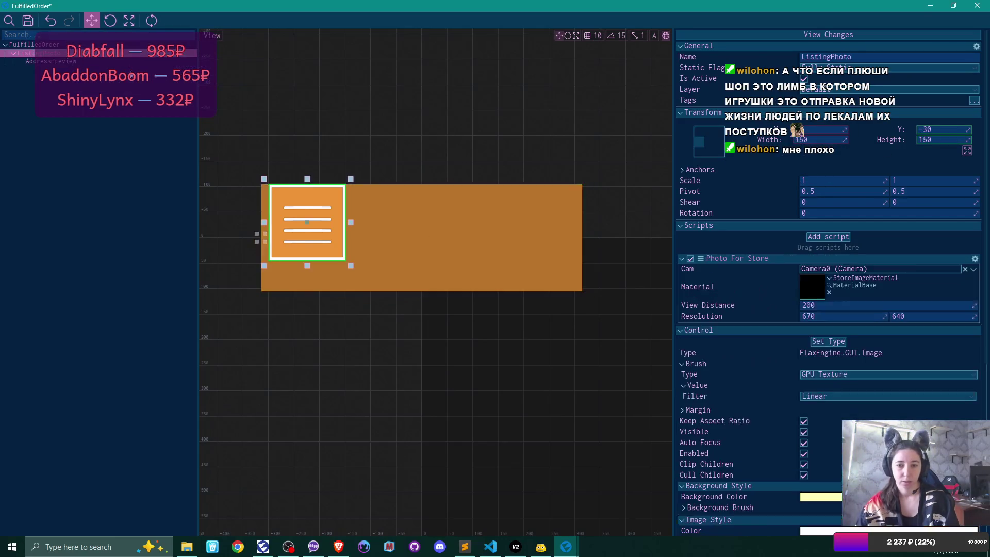
{"action": "left_click", "coordinate": [710, 145]}
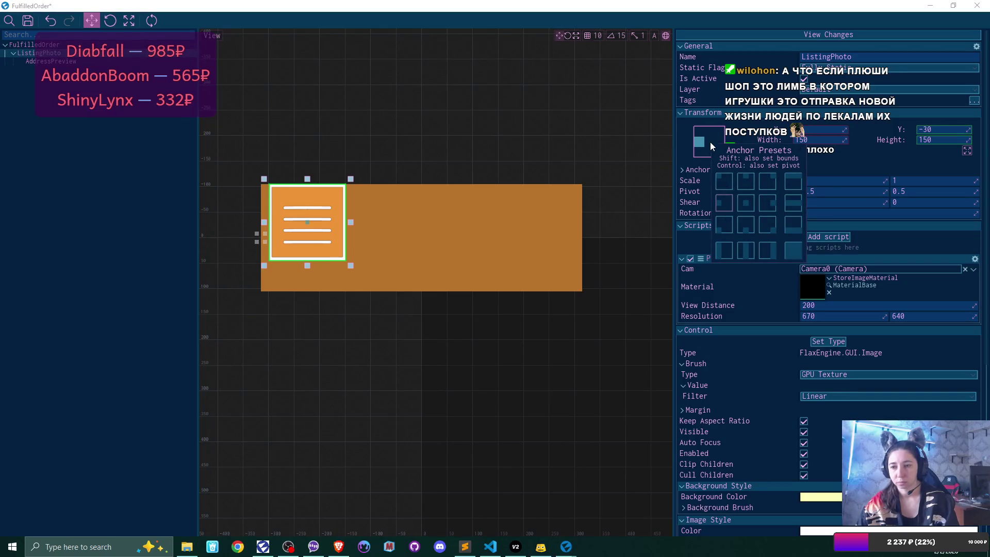
{"action": "left_click", "coordinate": [727, 252]}
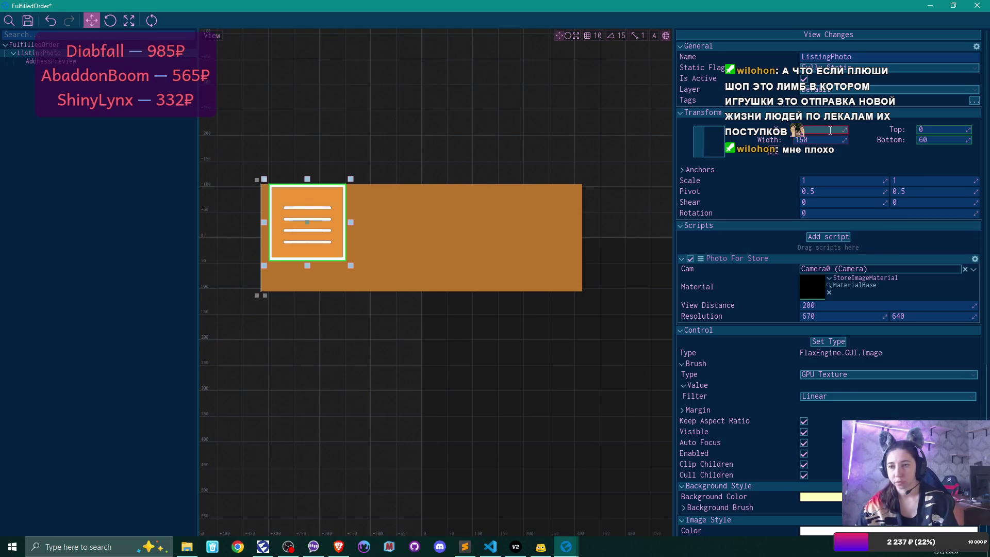
{"action": "key", "text": "Tab"}
{"action": "type", "text": "5"}
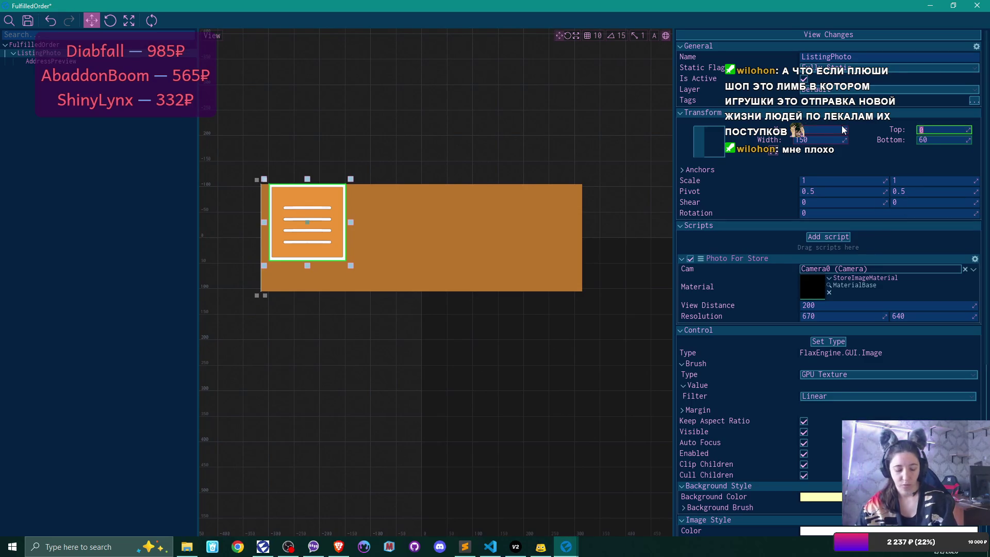
{"action": "key", "text": "Return"}
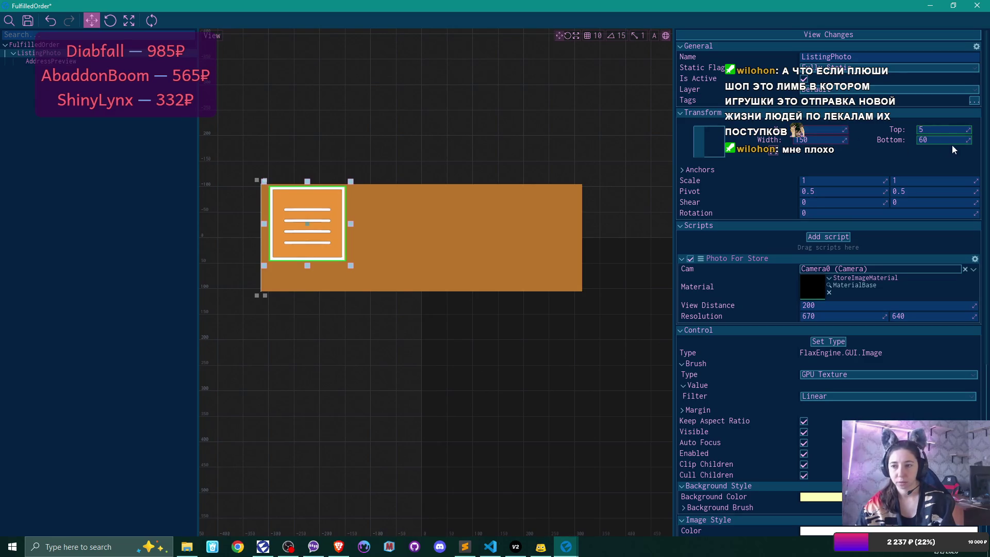
{"action": "type", "text": "5"}
{"action": "key", "text": "Return"}
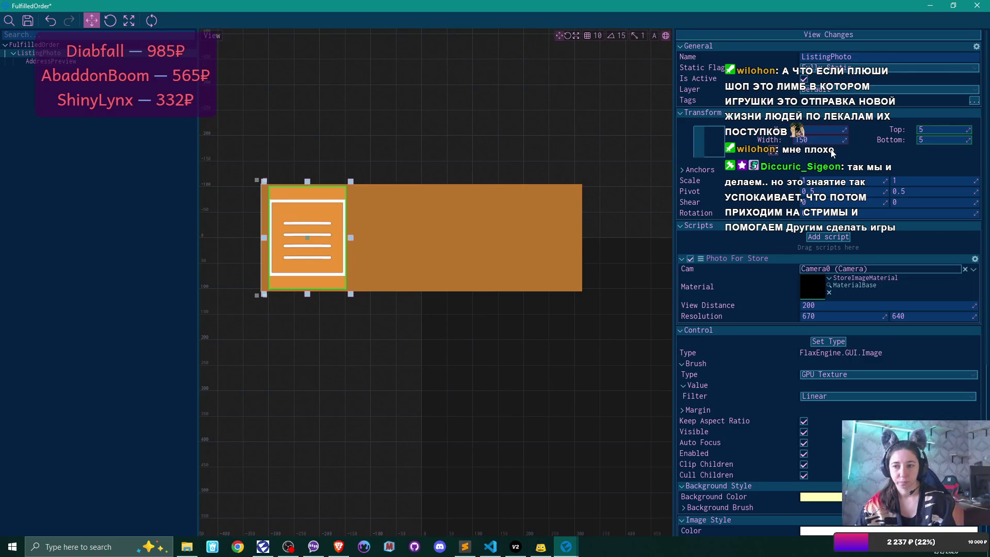
{"action": "scroll", "coordinate": [831, 153], "scroll_direction": "down", "scroll_amount": 3}
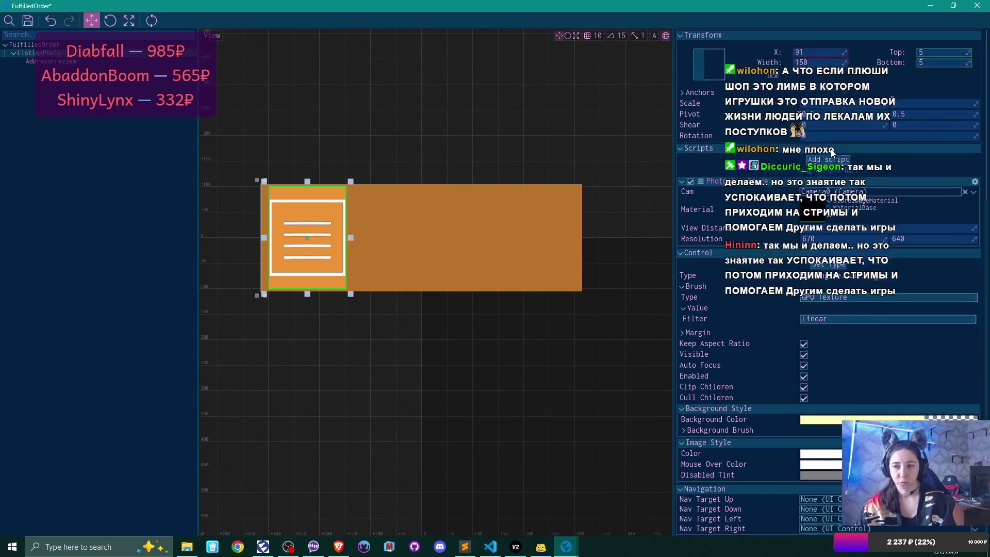
{"action": "left_click", "coordinate": [820, 51]}
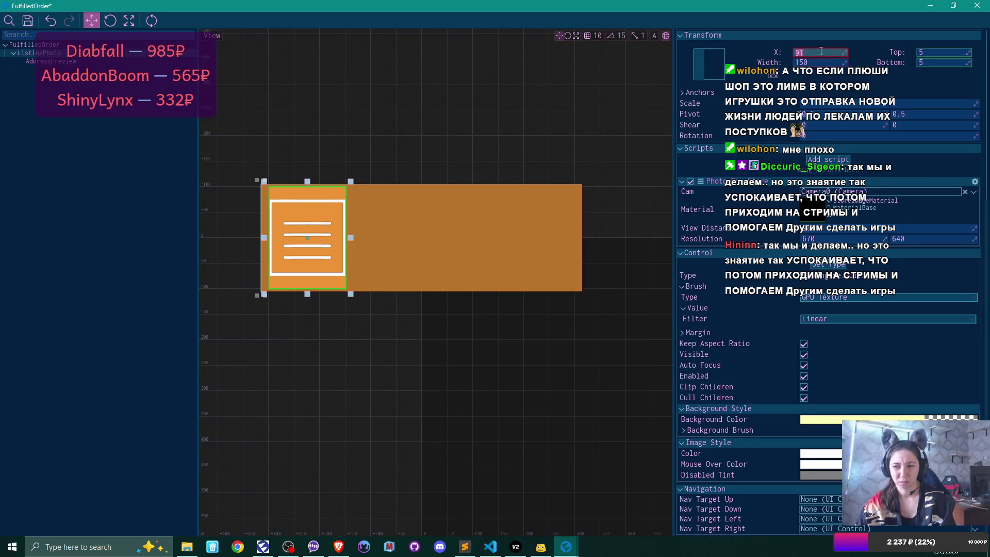
{"action": "type", "text": "82"}
{"action": "key", "text": "Return"}
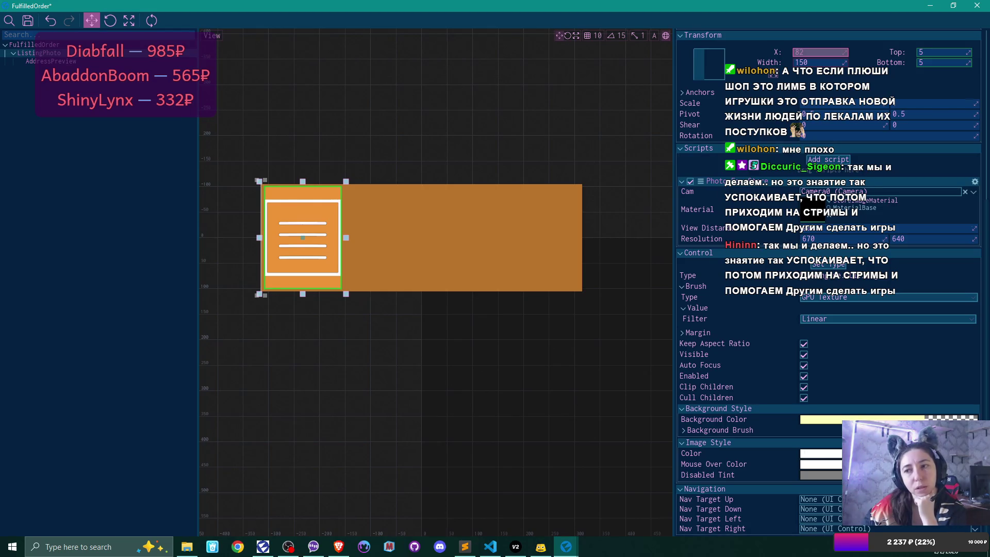
Re-anchor ListingPhoto to Middle Left, set its width to 200, and nudge it right.
{"action": "left_click", "coordinate": [704, 73]}
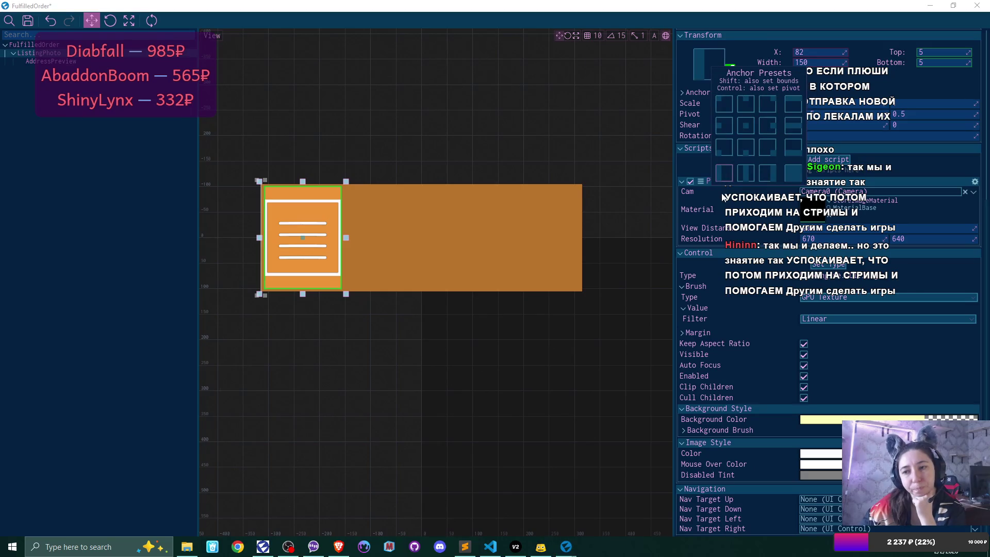
{"action": "left_click", "coordinate": [724, 126]}
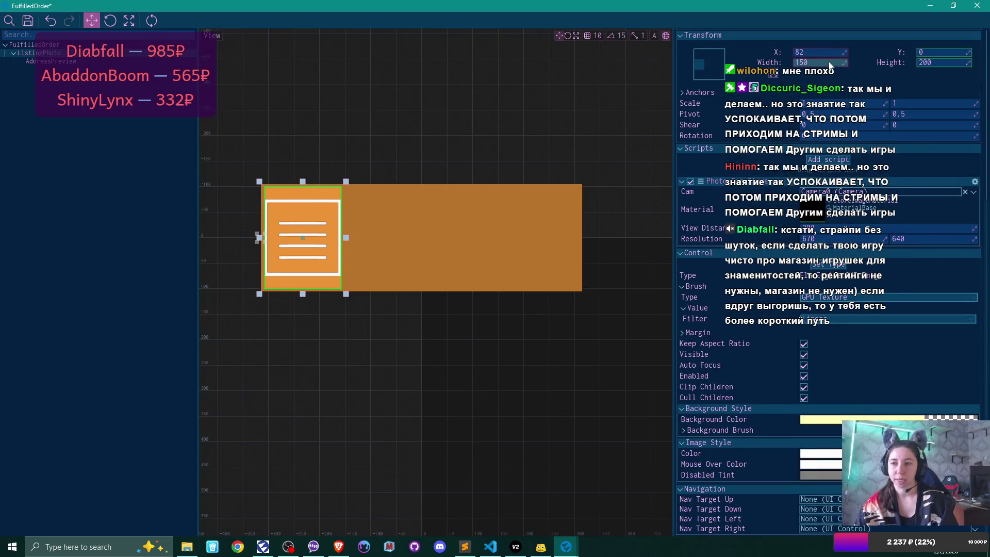
{"action": "left_click", "coordinate": [952, 61]}
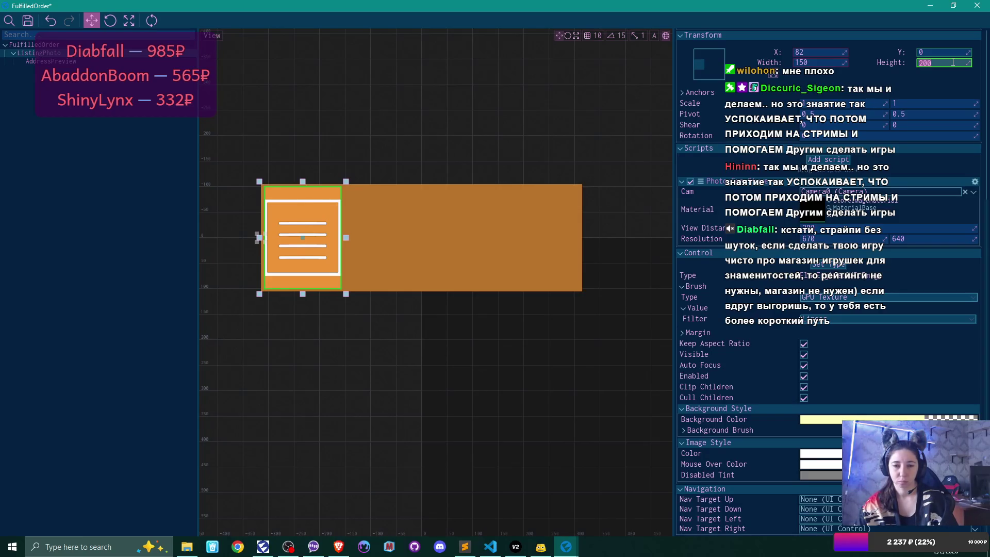
{"action": "left_click", "coordinate": [833, 62]}
{"action": "type", "text": "2"}
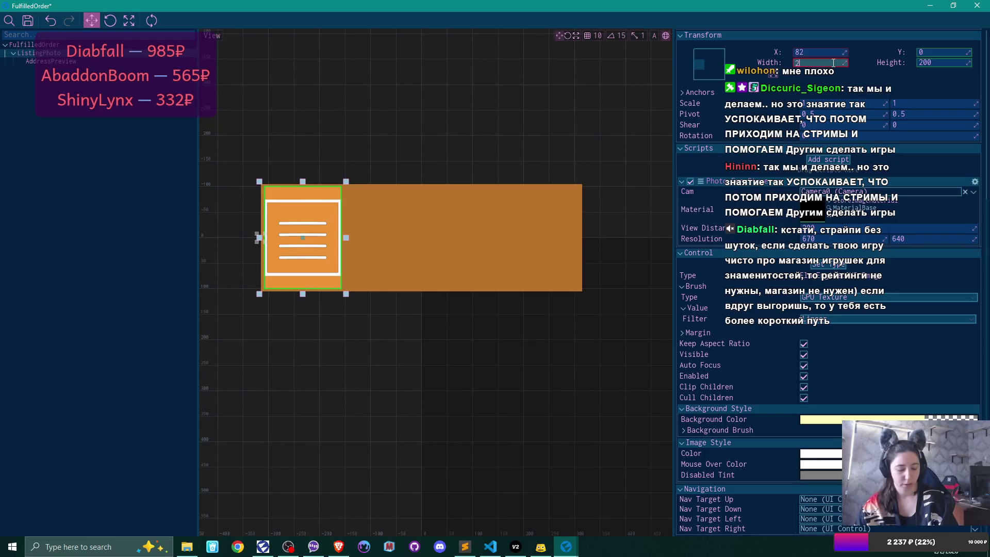
{"action": "type", "text": "00"}
{"action": "key", "text": "Return"}
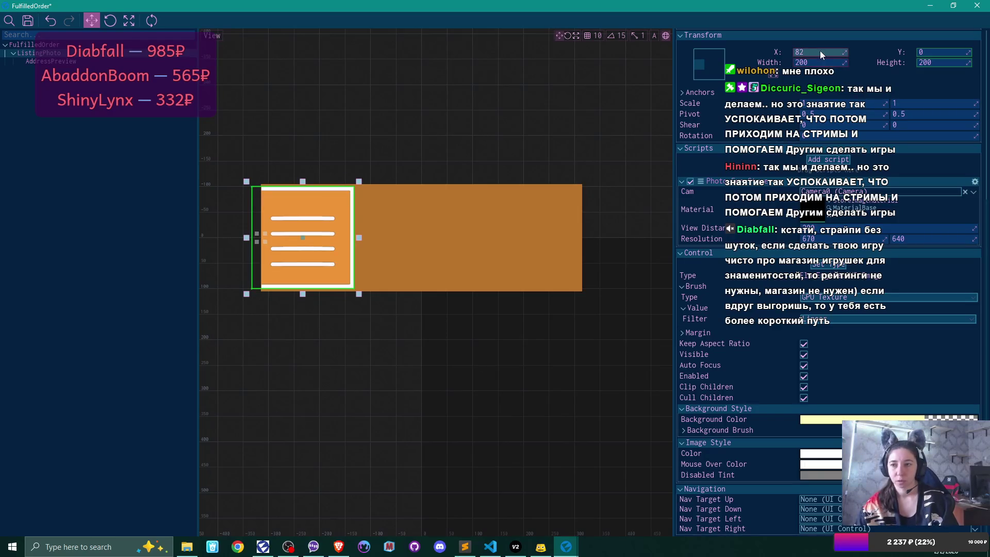
{"action": "mouse_move", "coordinate": [819, 51]}
{"action": "left_mouse_down"}
{"action": "mouse_move", "coordinate": [833, 50]}
{"action": "mouse_move", "coordinate": [834, 63]}
{"action": "left_mouse_up"}
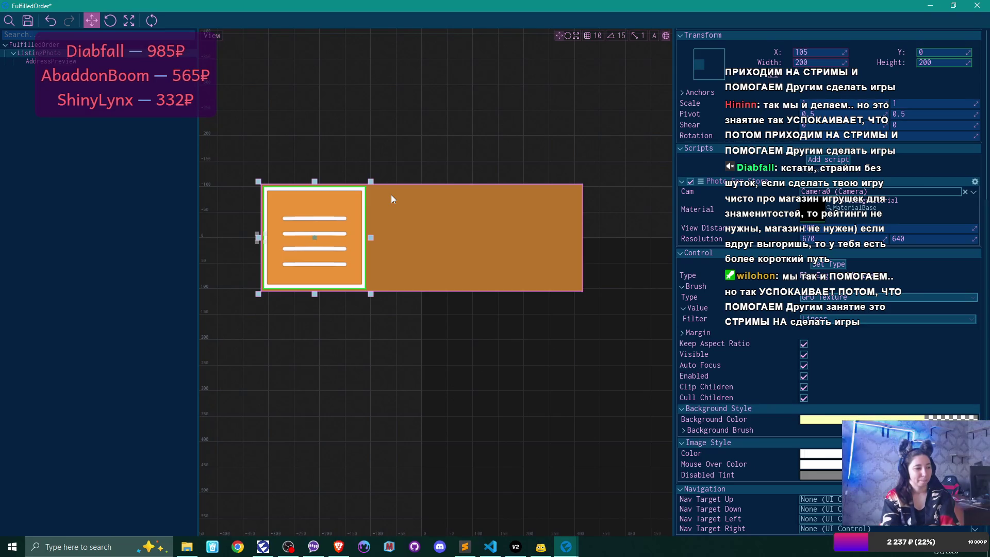
Save the FulfilledOrder prefab with Ctrl+S.
{"action": "key", "text": "ctrl+s"}
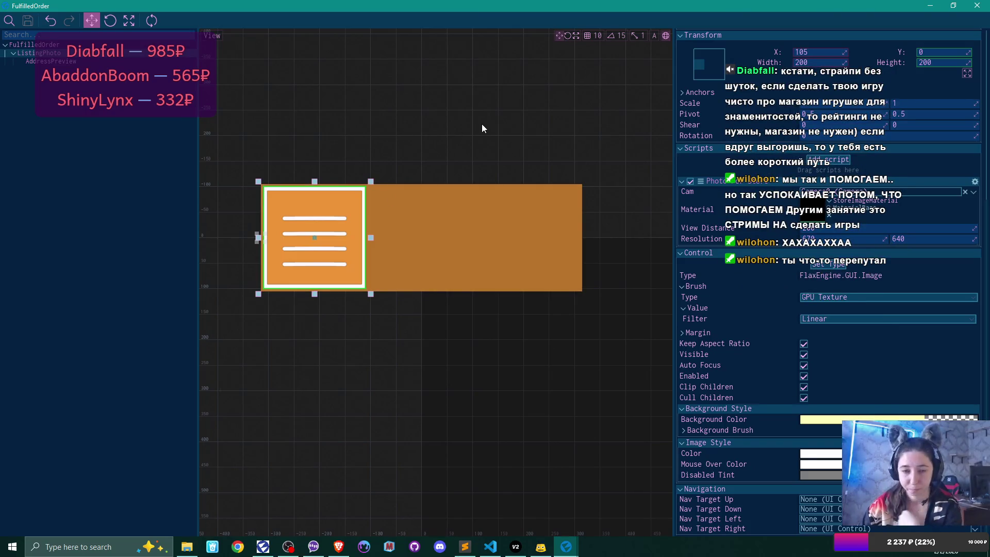
Move AddressPreview under the root panel, rename it Emoji, then delete the Emoji image.
{"action": "left_click", "coordinate": [94, 63]}
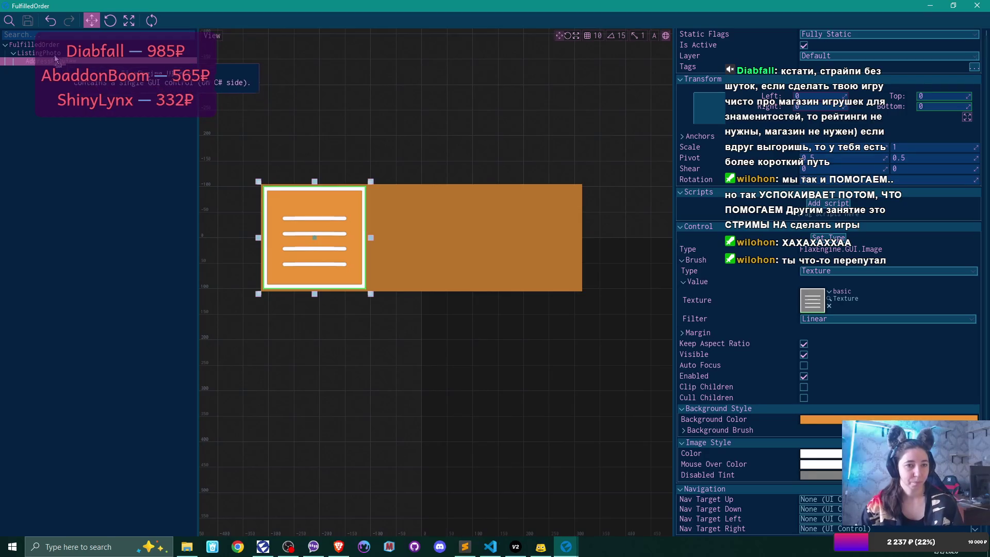
{"action": "left_click_drag", "start_coordinate": [48, 50], "coordinate": [48, 52]}
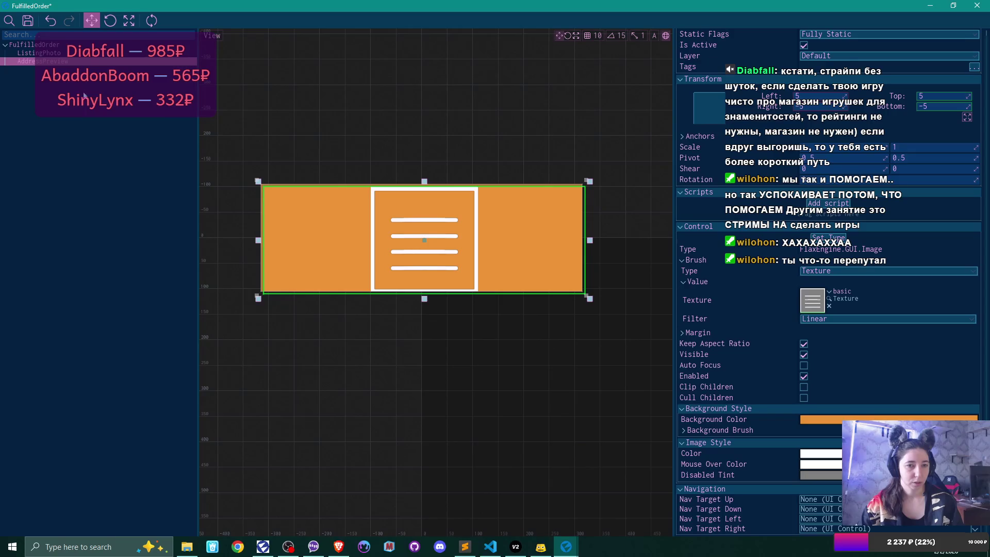
{"action": "key", "text": "F2"}
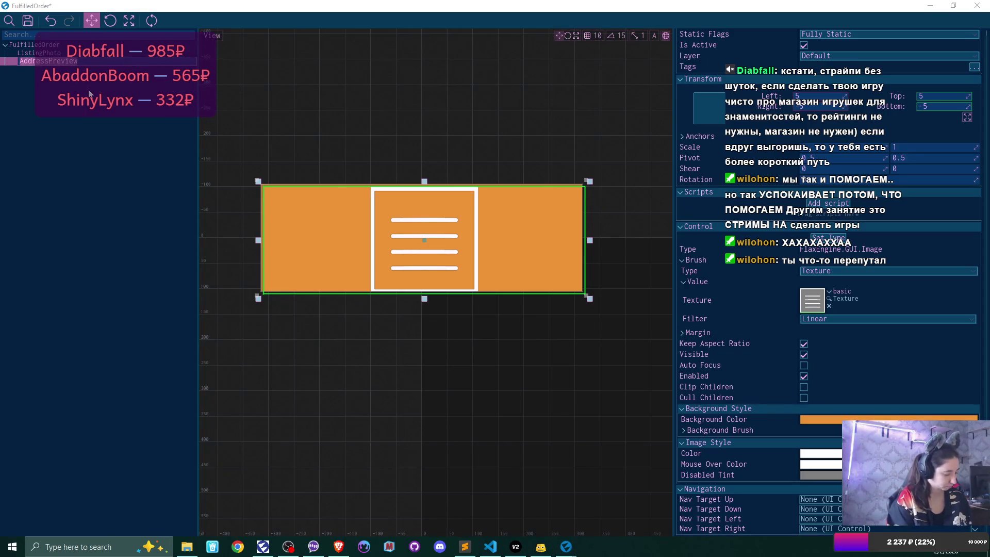
{"action": "type", "text": "Emoji"}
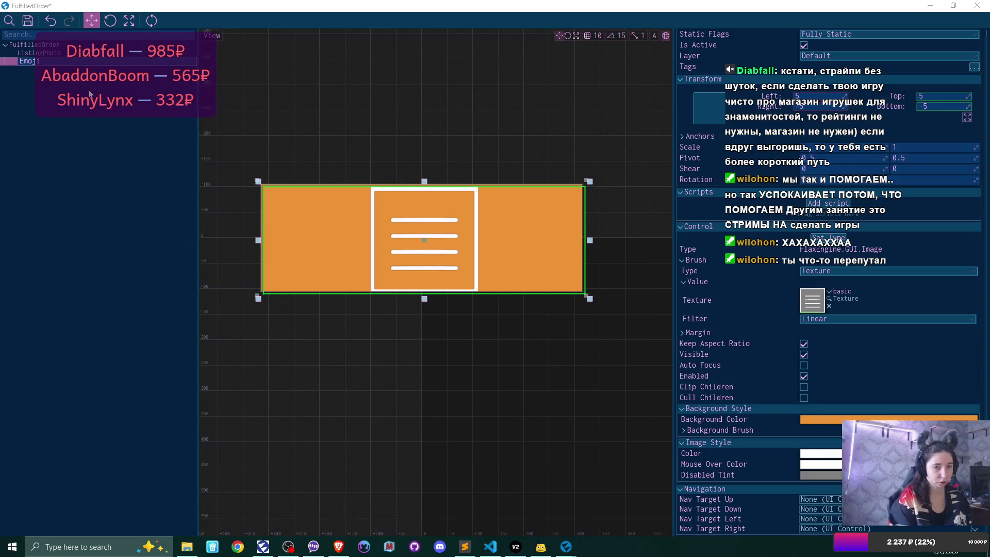
{"action": "key", "text": "Return"}
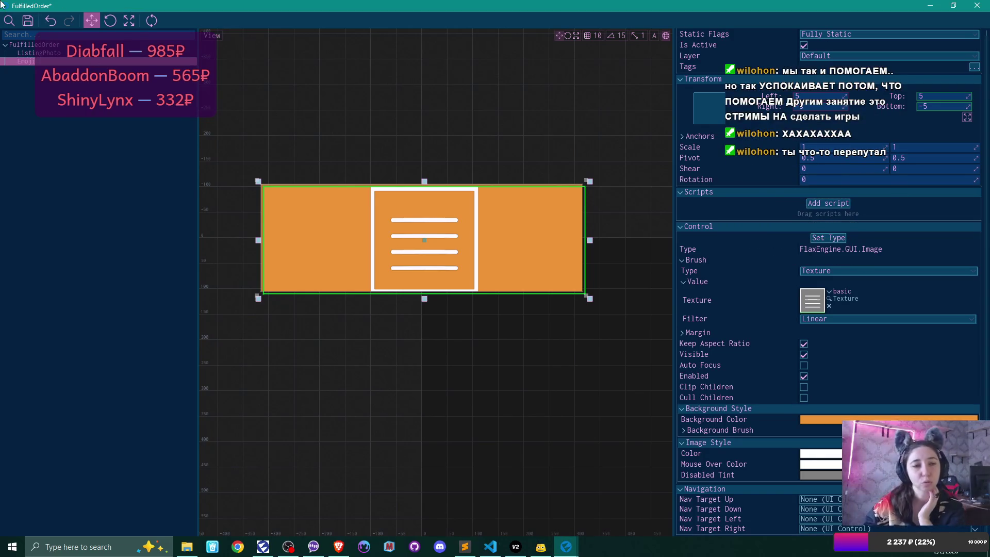
{"action": "left_click", "coordinate": [51, 56]}
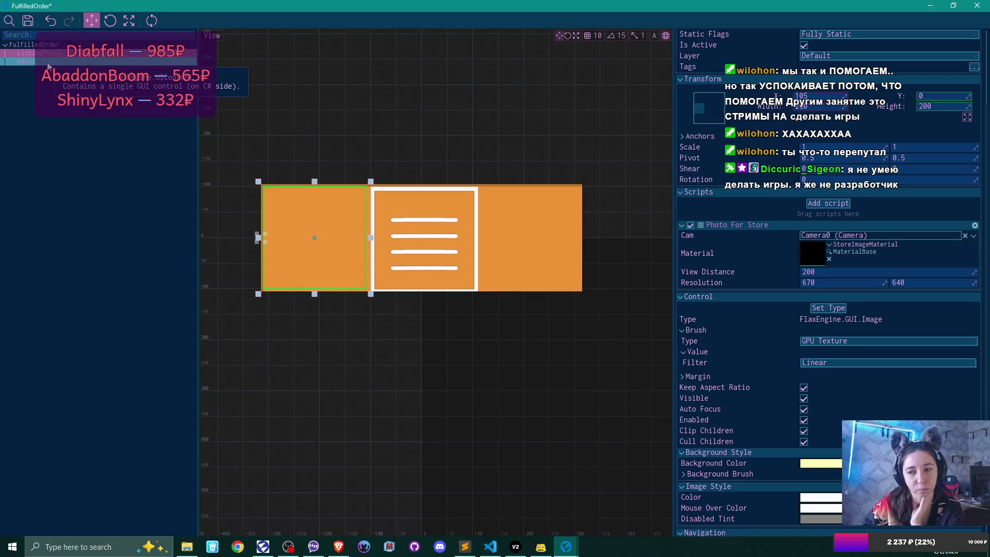
{"action": "left_click", "coordinate": [48, 62]}
{"action": "key", "text": "Delete"}
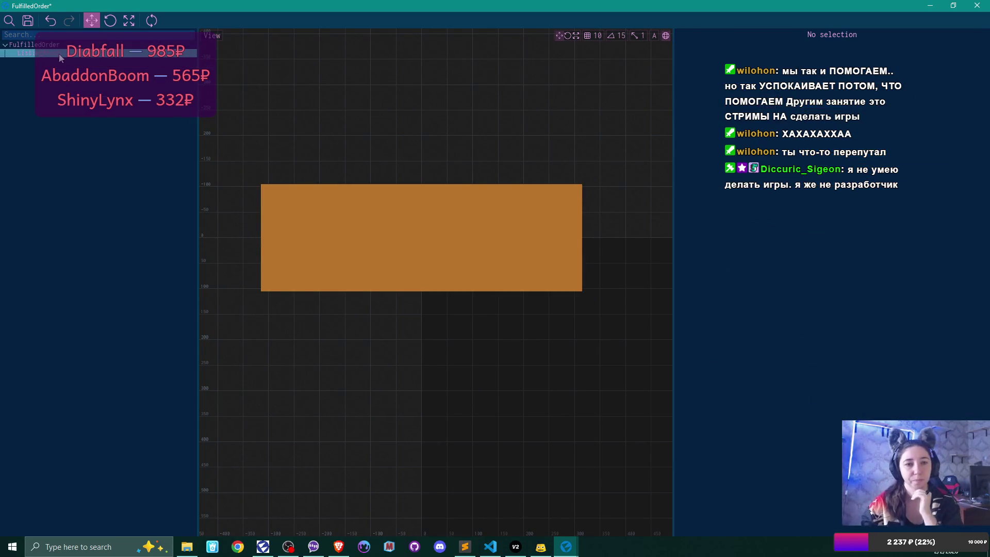
Duplicate the ListingPhoto image with Ctrl+D to create ListingPhoto 0.
{"action": "left_click", "coordinate": [58, 54]}
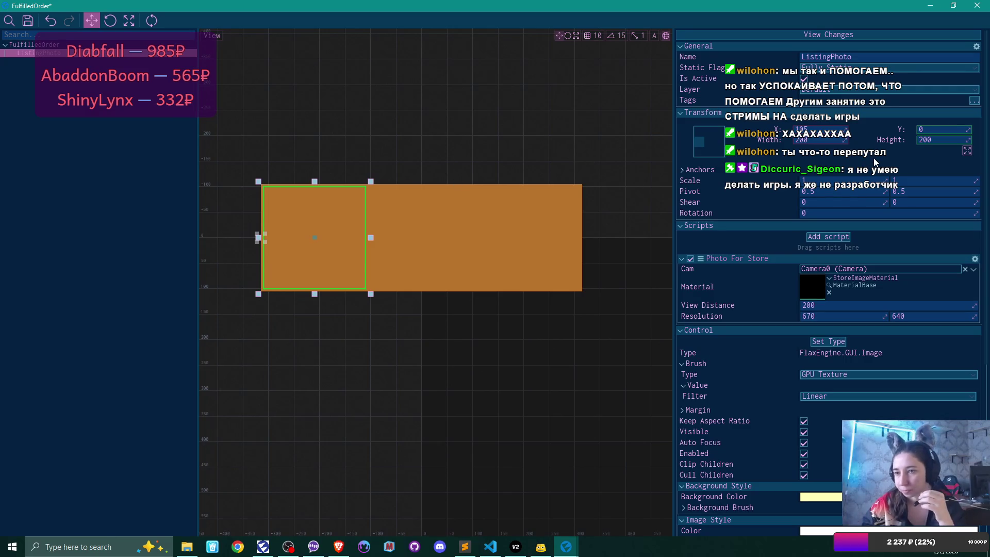
{"action": "left_click", "coordinate": [84, 47]}
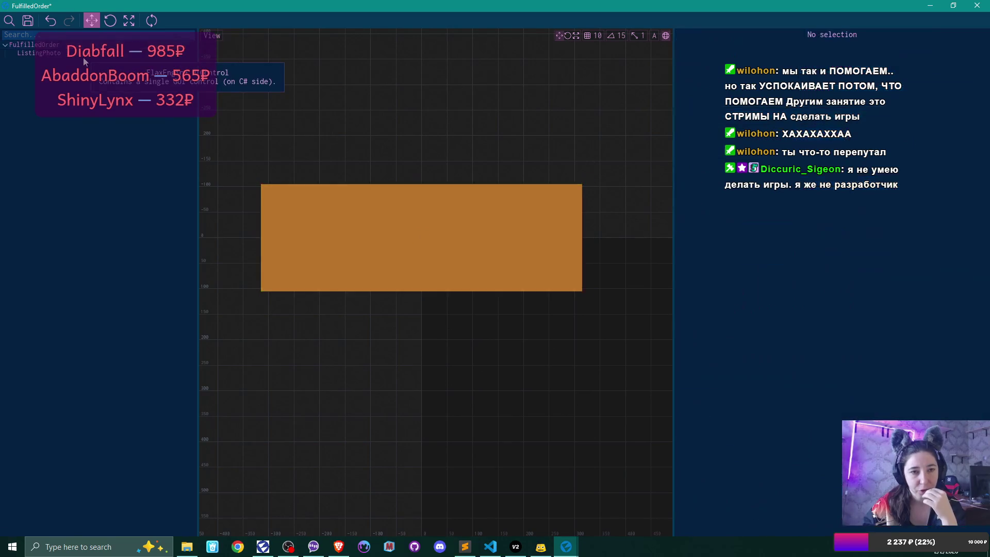
{"action": "left_click", "coordinate": [39, 53]}
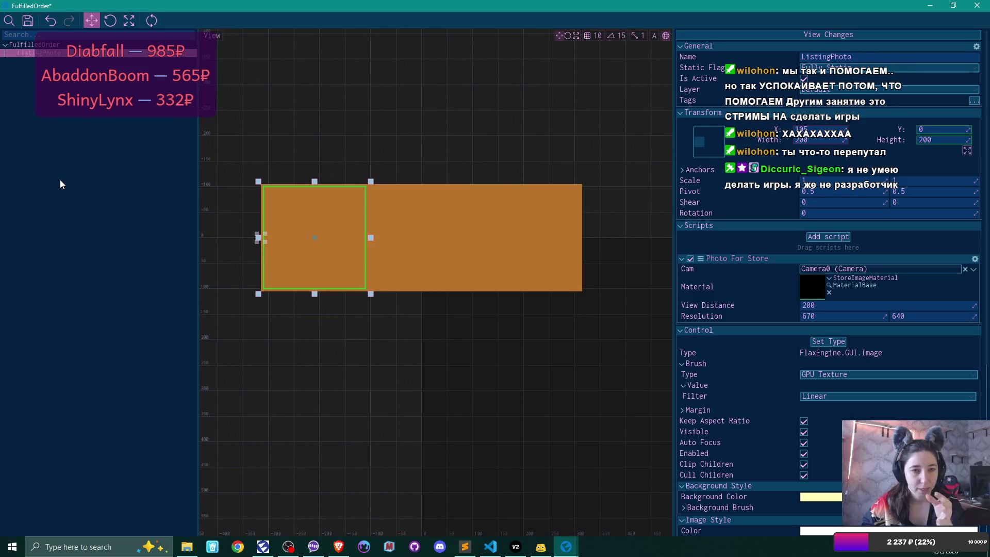
{"action": "key", "text": "ctrl+d"}
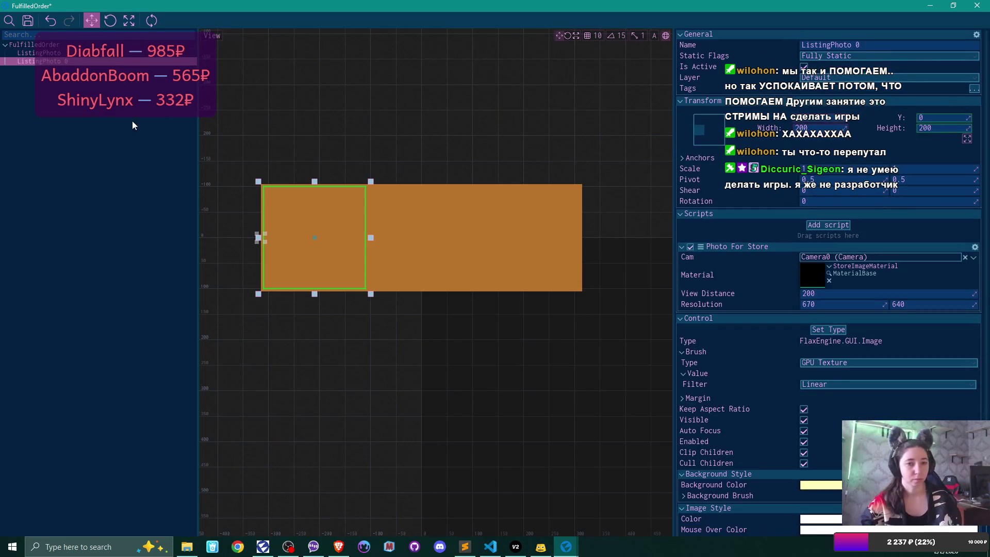
Anchor the photo copy right-middle and set its X to -105.
{"action": "left_click", "coordinate": [701, 129]}
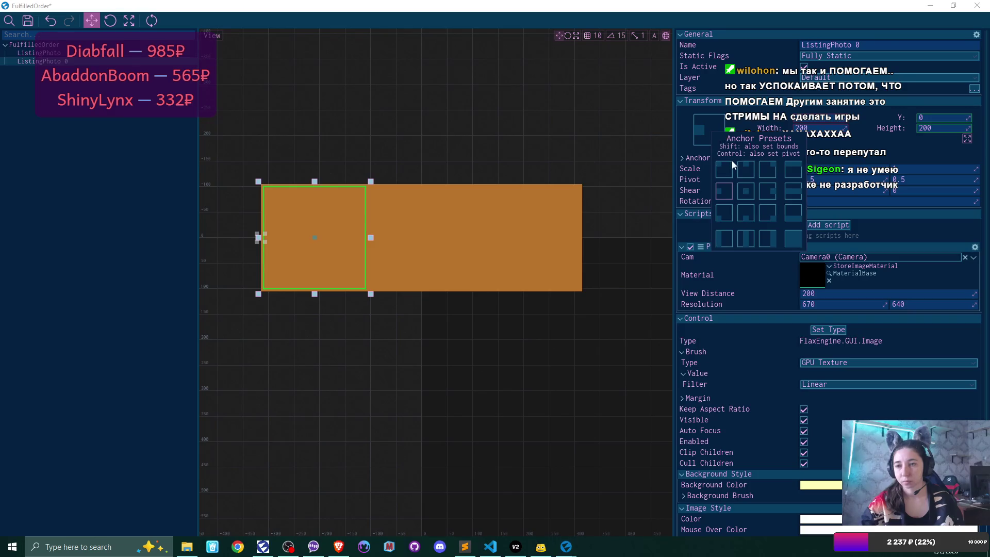
{"action": "left_click", "coordinate": [774, 194]}
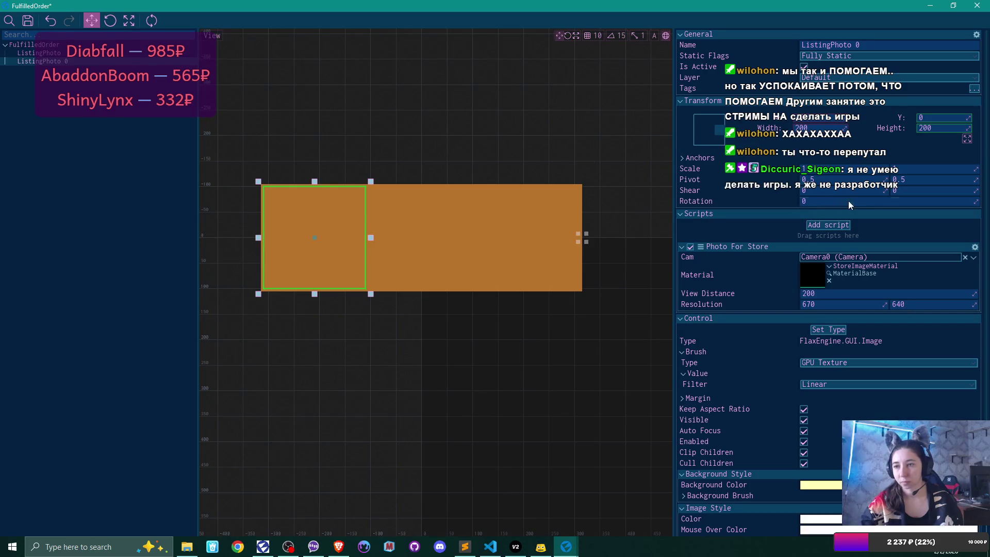
{"action": "left_click", "coordinate": [830, 118]}
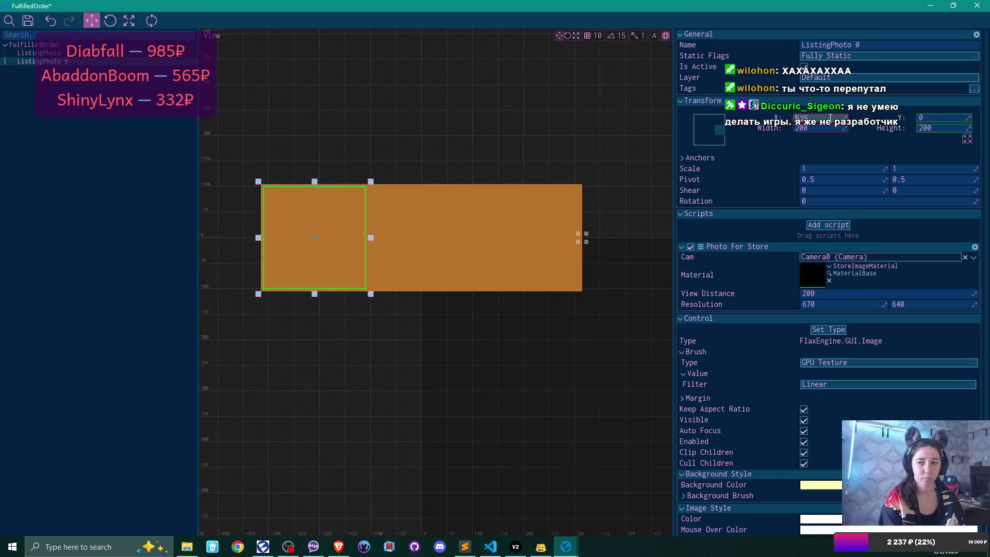
{"action": "type", "text": "105"}
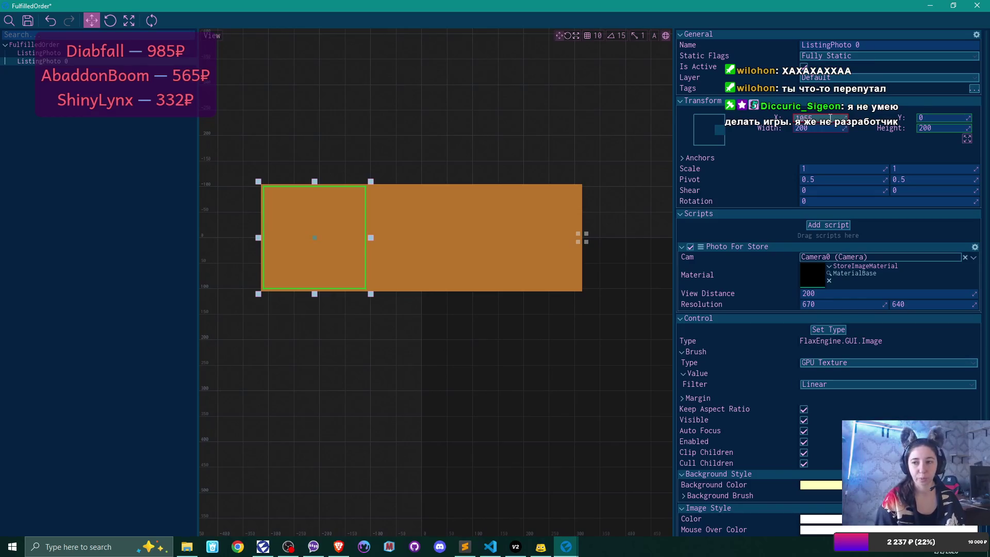
{"action": "key", "text": "Return"}
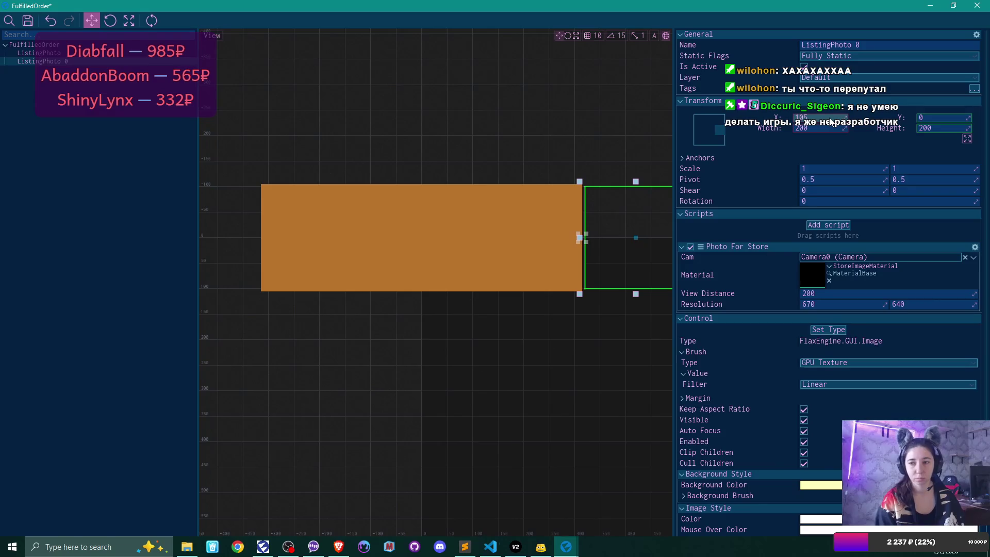
{"action": "left_click", "coordinate": [802, 119]}
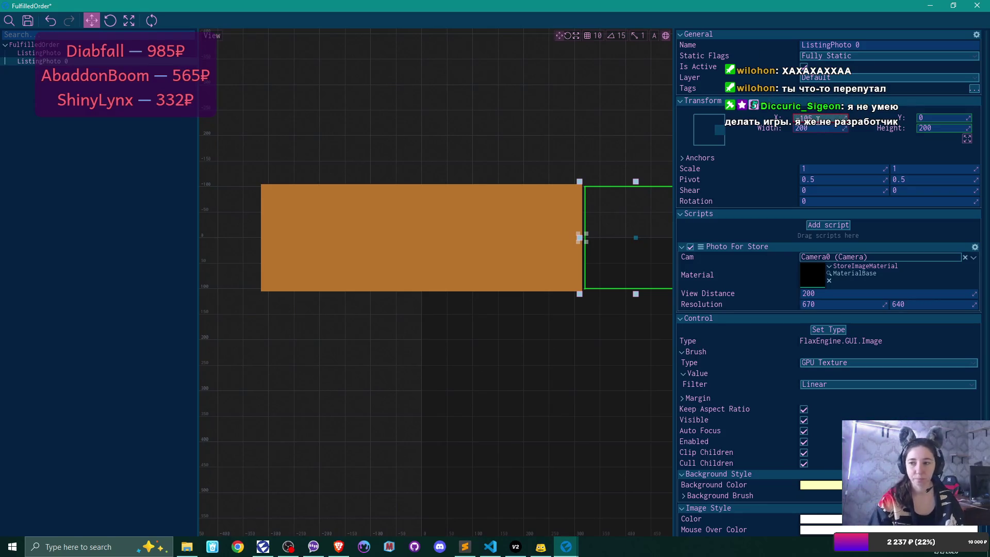
{"action": "type", "text": "-105"}
{"action": "key", "text": "Return"}
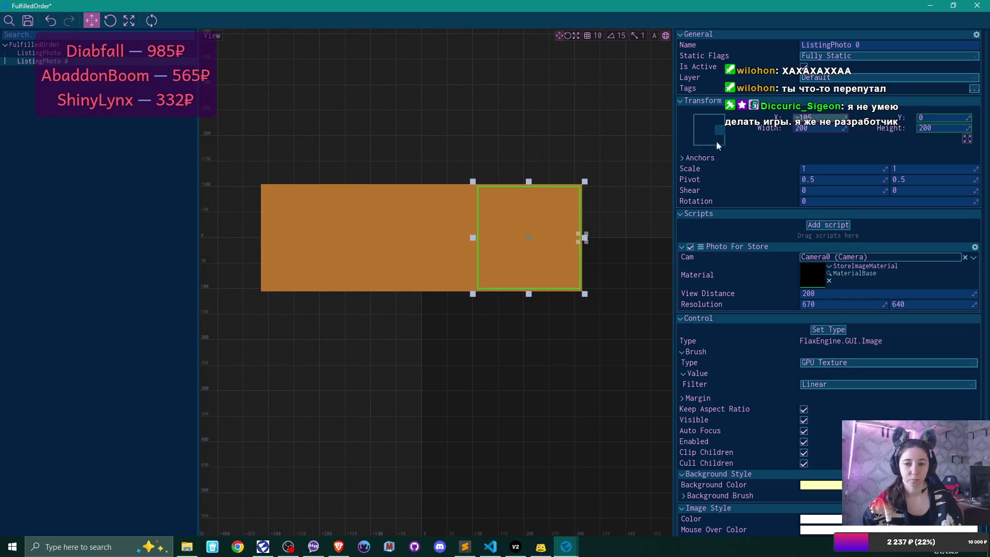
Rename the copy PlushieReceived, duplicate it, and start naming the duplicate Emoji.
{"action": "left_click", "coordinate": [50, 54]}
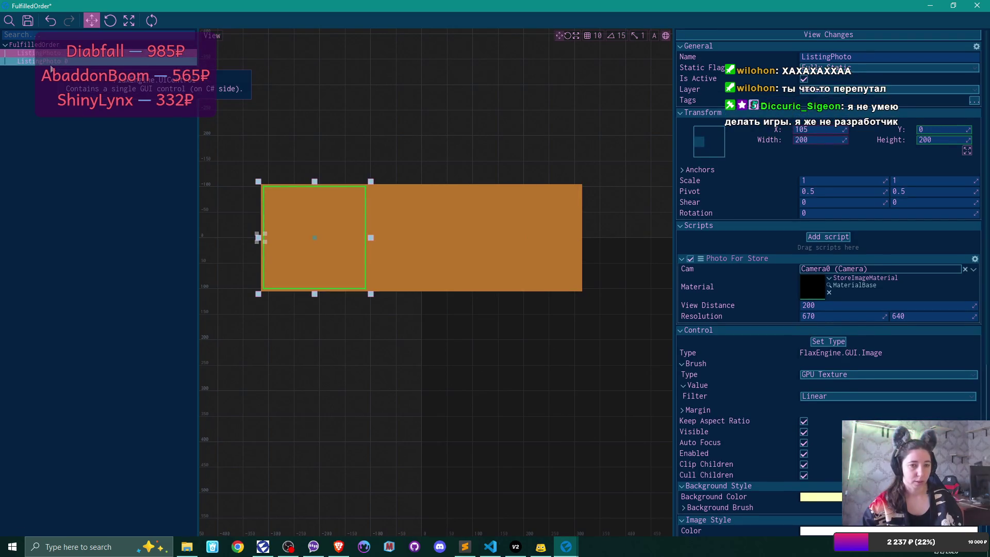
{"action": "left_click", "coordinate": [51, 62]}
{"action": "key", "text": "F2"}
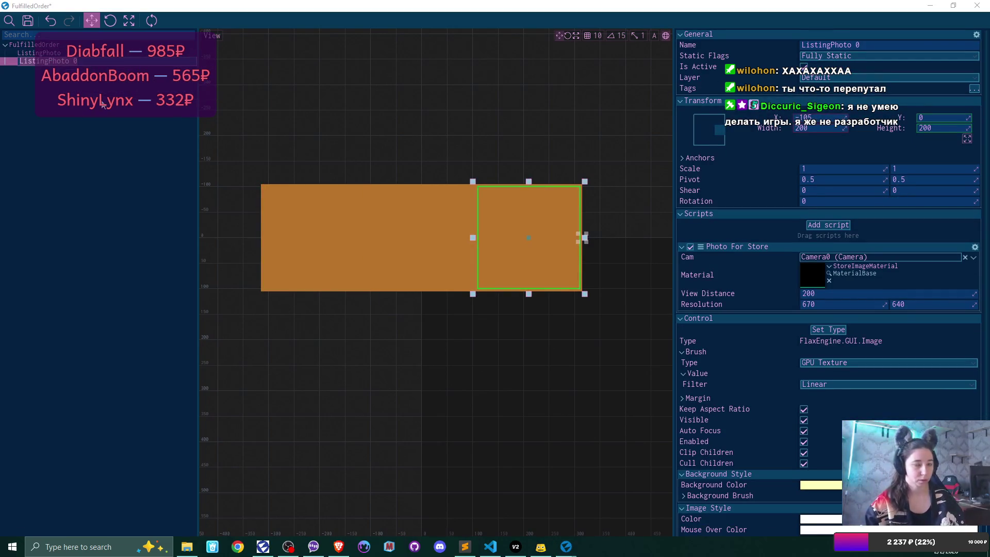
{"action": "type", "text": "Plush"}
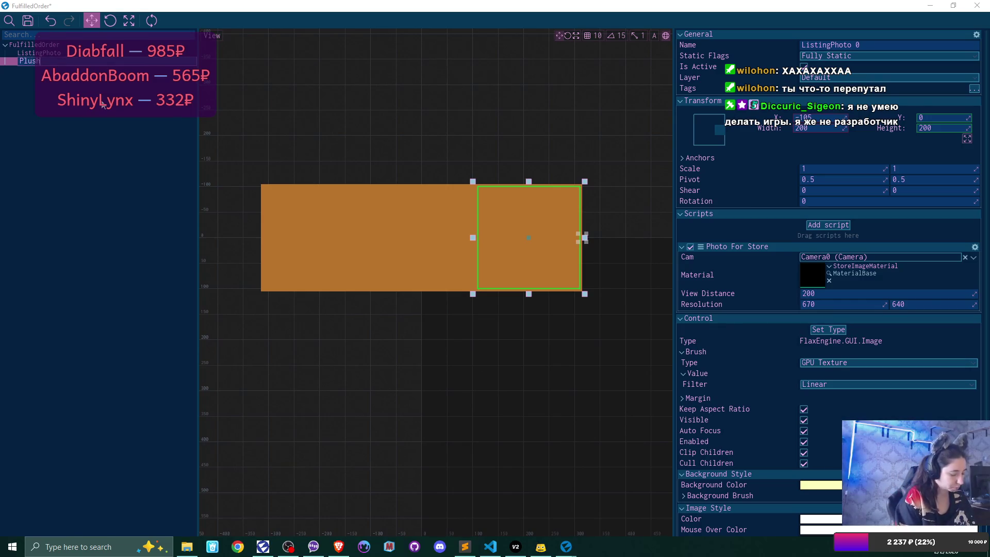
{"action": "type", "text": "ieReceived"}
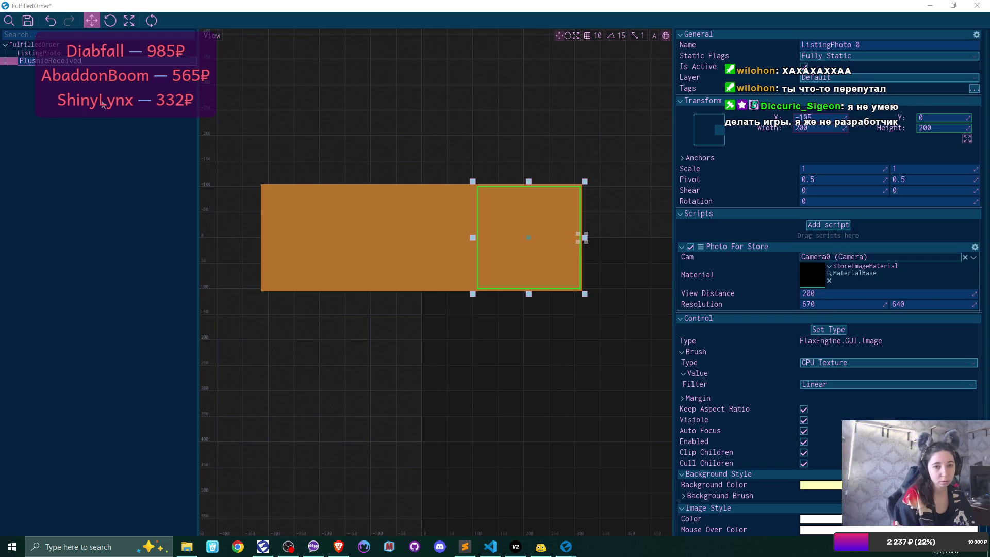
{"action": "key", "text": "Return"}
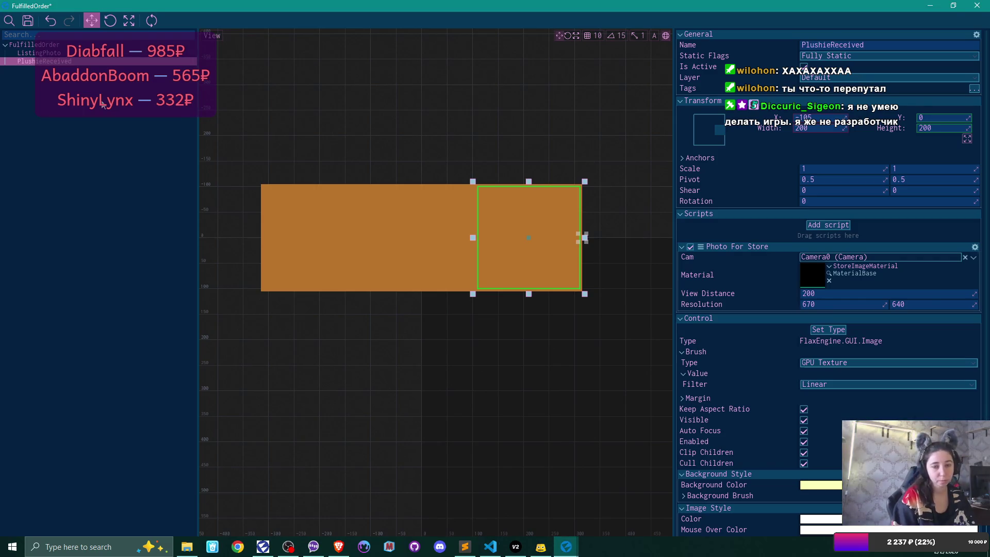
{"action": "key", "text": "ctrl+d"}
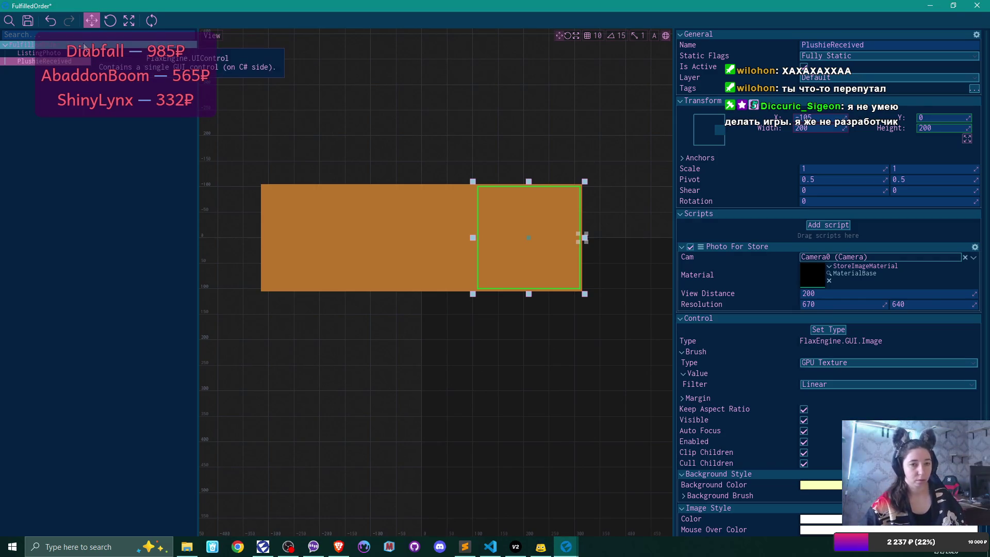
{"action": "key", "text": "F2"}
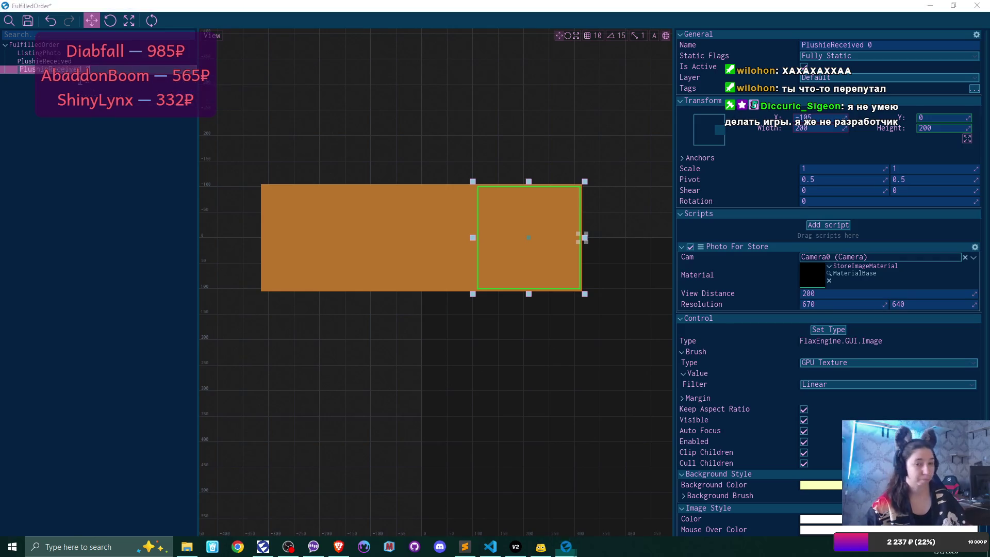
{"action": "type", "text": "Em"}
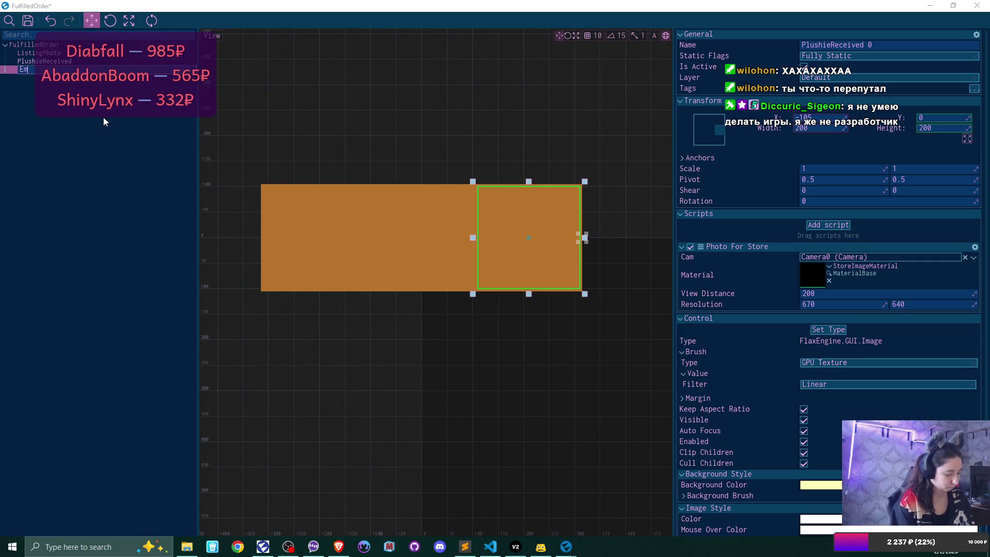
{"action": "type", "text": "oji"}
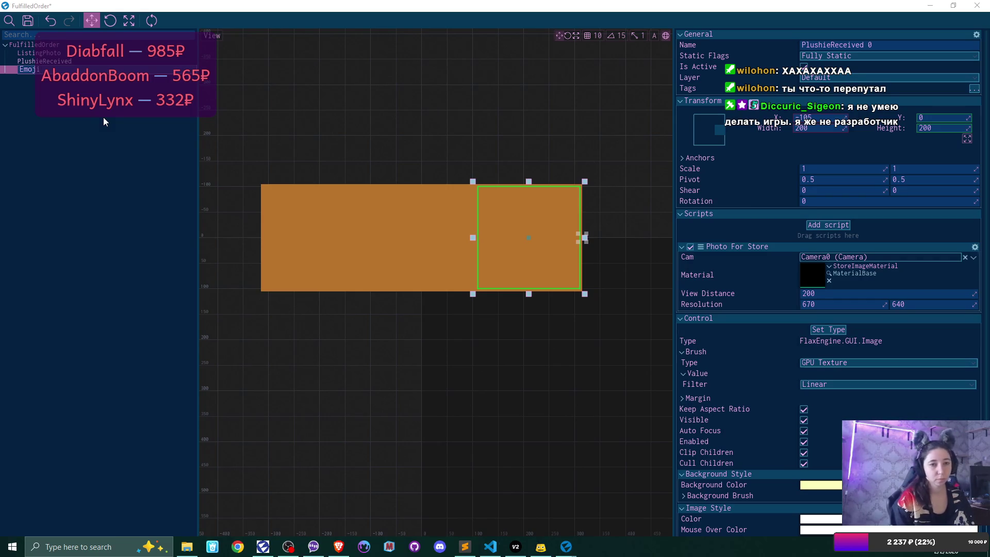
Confirm the name Emoji and remove its Photo For Store script.
{"action": "key", "text": "Return"}
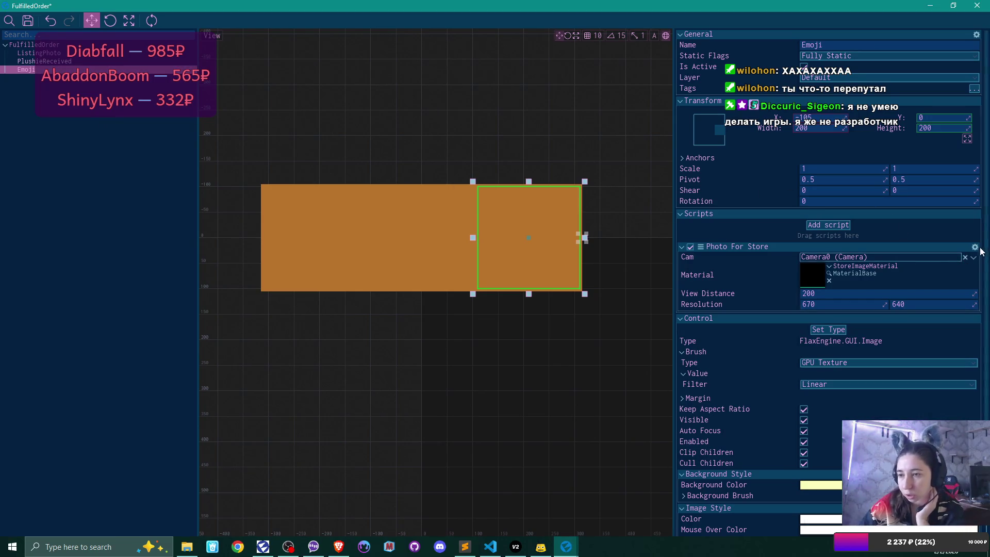
{"action": "left_click", "coordinate": [975, 248]}
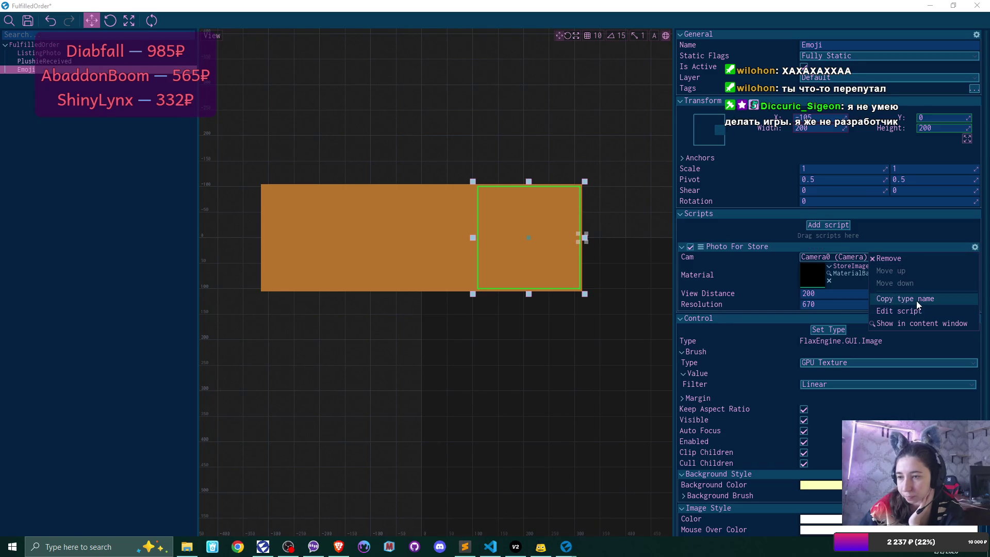
{"action": "left_click", "coordinate": [892, 259]}
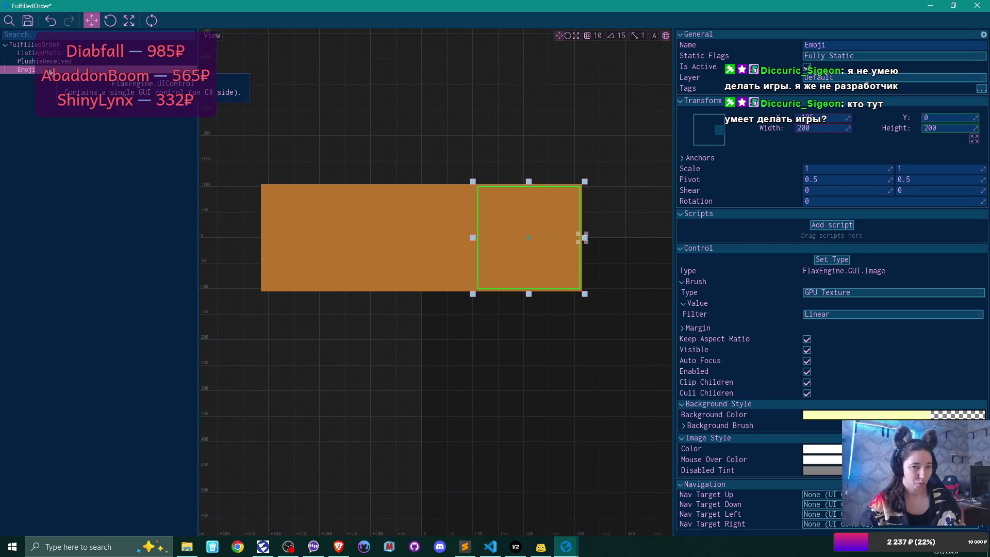
Duplicate Emoji, rename the copy Rating, and anchor it middle-center.
{"action": "key", "text": "ctrl+d"}
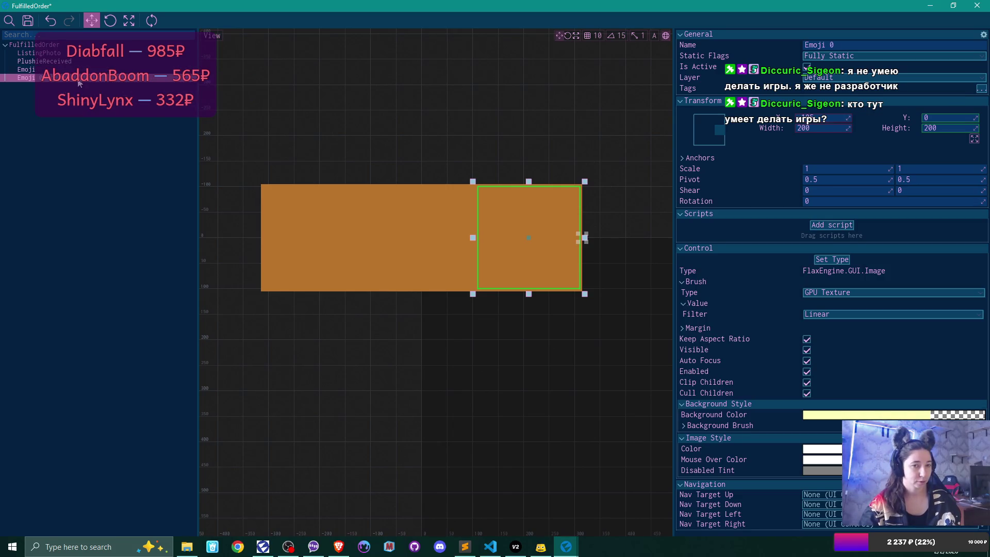
{"action": "type", "text": "RAtin"}
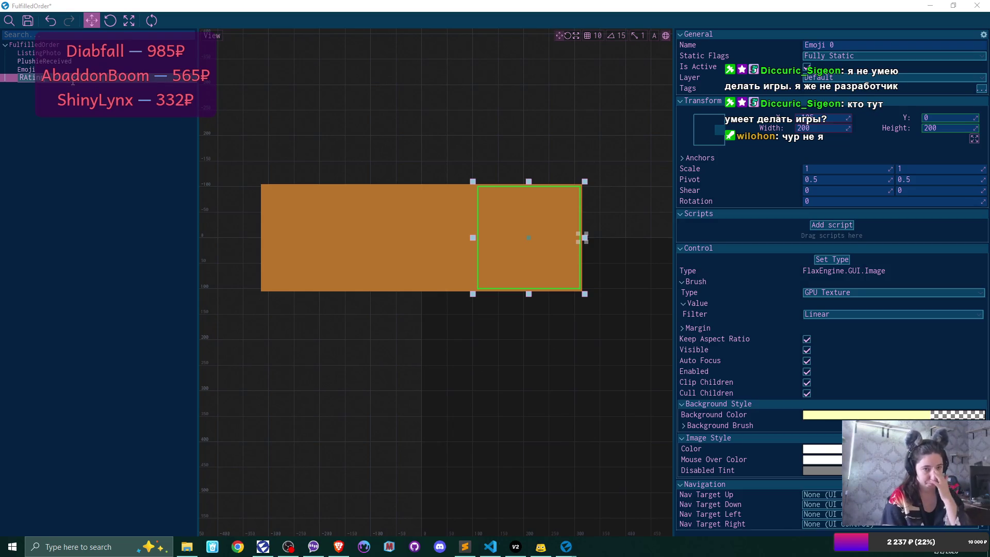
{"action": "key", "text": "BackSpace"}
{"action": "key", "text": "BackSpace"}
{"action": "key", "text": "BackSpace"}
{"action": "type", "text": "ating"}
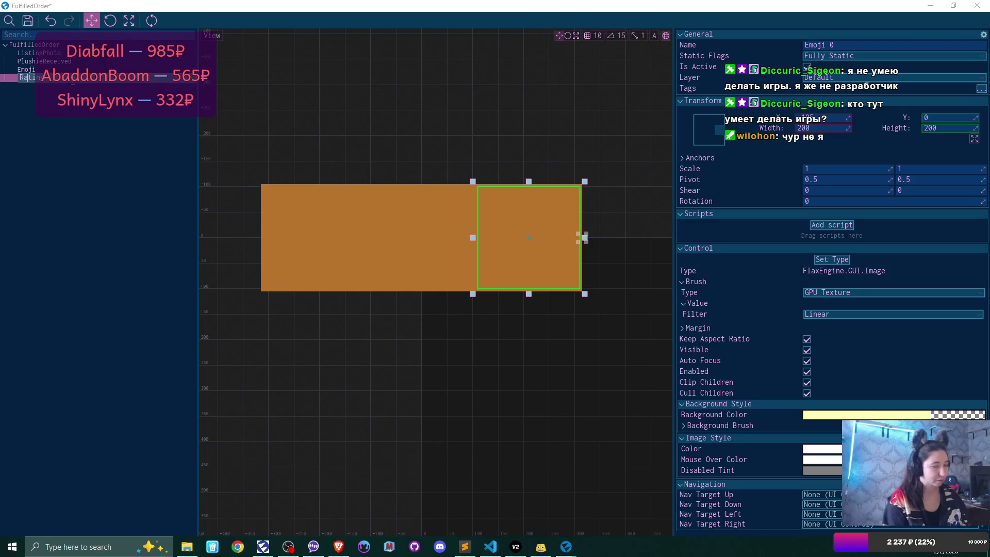
{"action": "key", "text": "Return"}
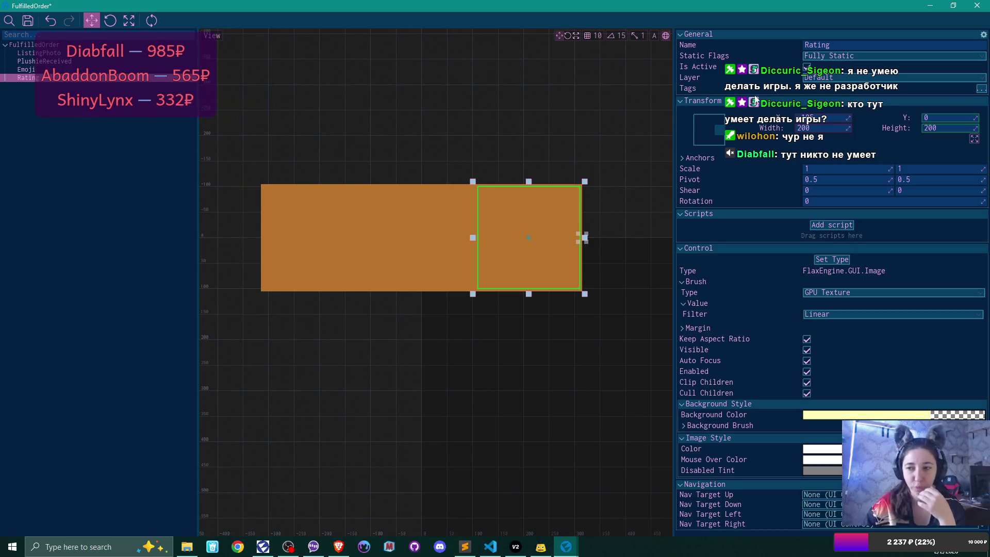
{"action": "left_click", "coordinate": [714, 128]}
{"action": "left_click", "coordinate": [749, 195]}
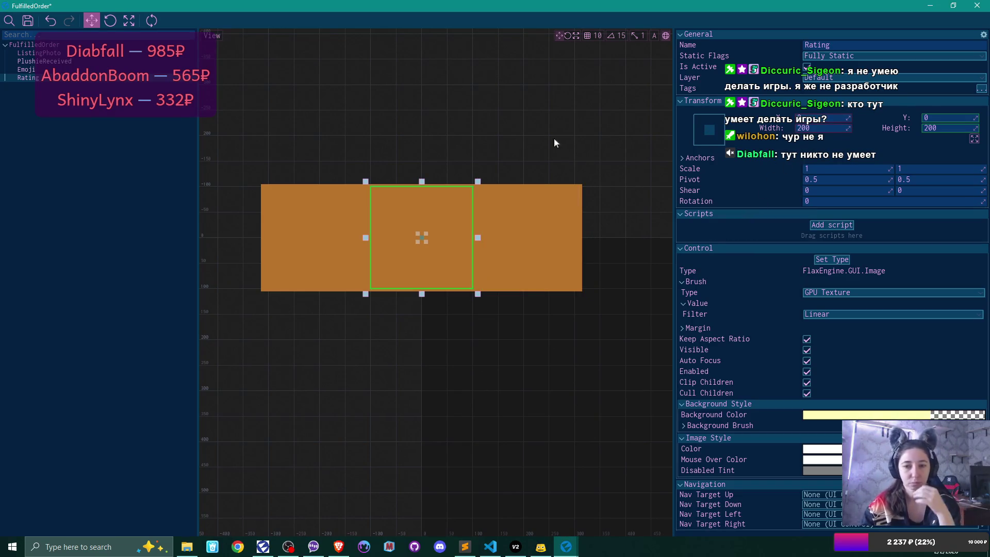
Hide the PlushieReceived photo slot, then select ListingPhoto and the Emoji image.
{"action": "left_click", "coordinate": [70, 187]}
{"action": "left_click", "coordinate": [39, 54]}
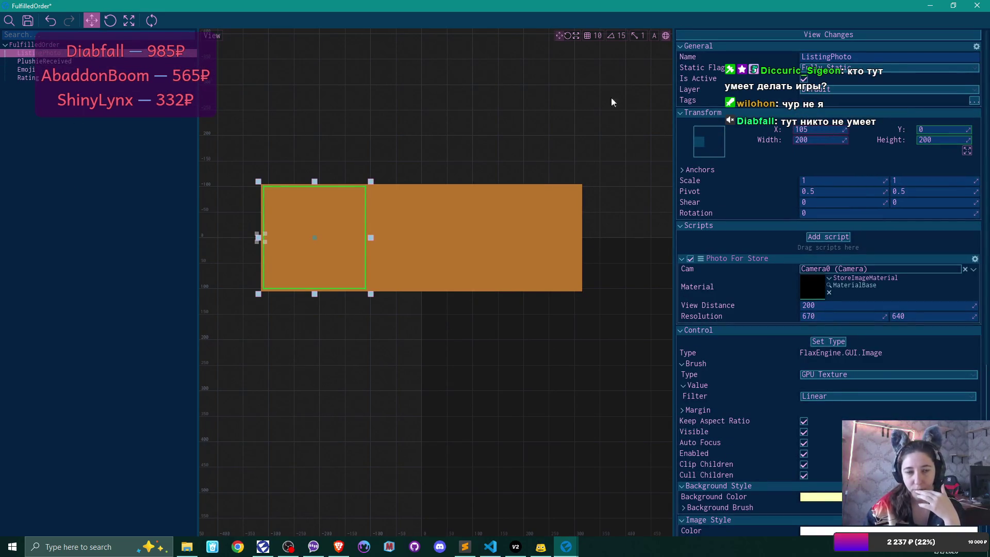
{"action": "left_click", "coordinate": [42, 61]}
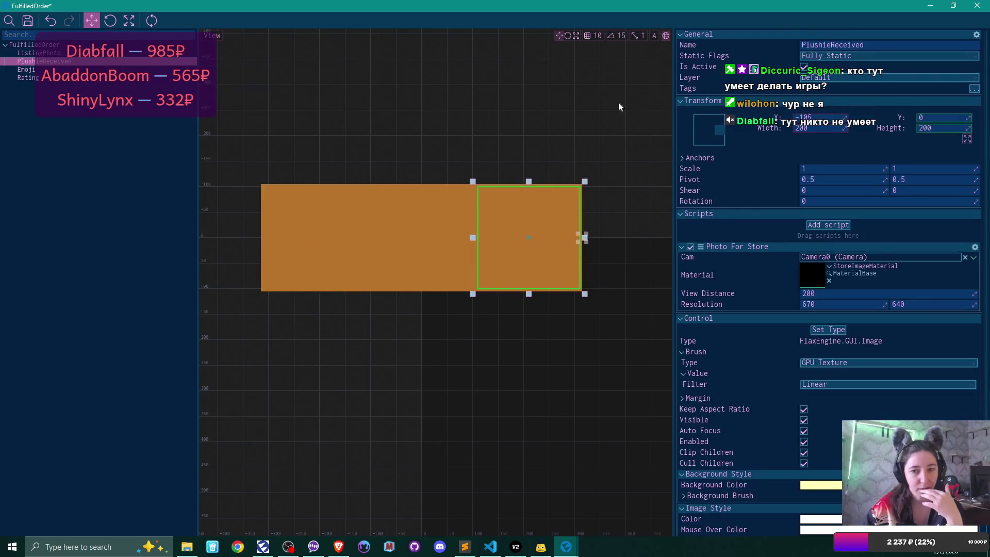
{"action": "left_click", "coordinate": [802, 67]}
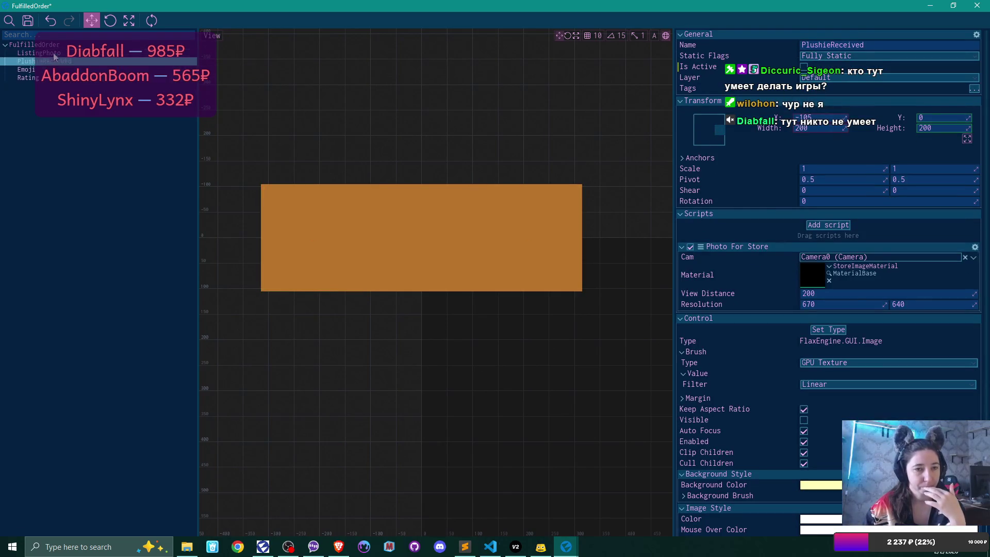
{"action": "left_click", "coordinate": [36, 53]}
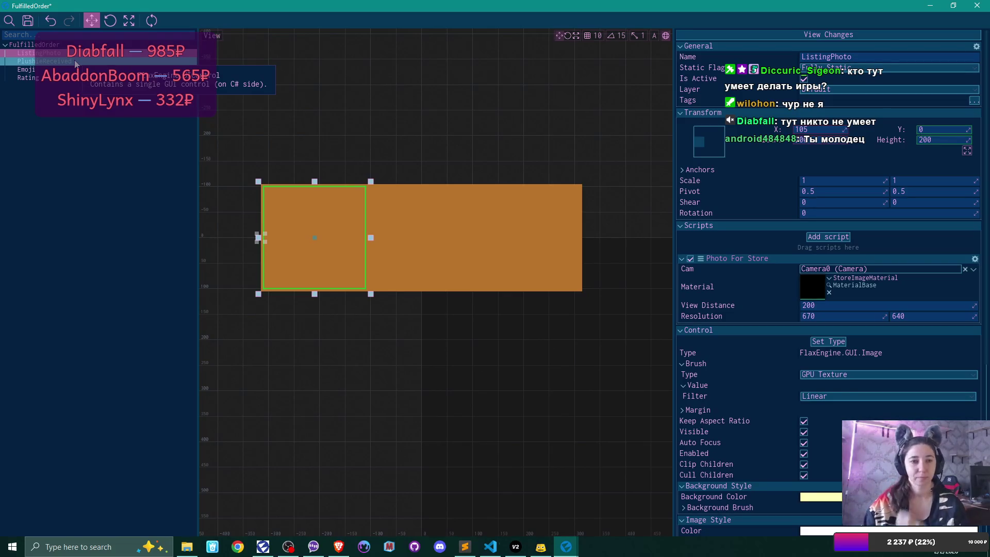
{"action": "left_click", "coordinate": [31, 69]}
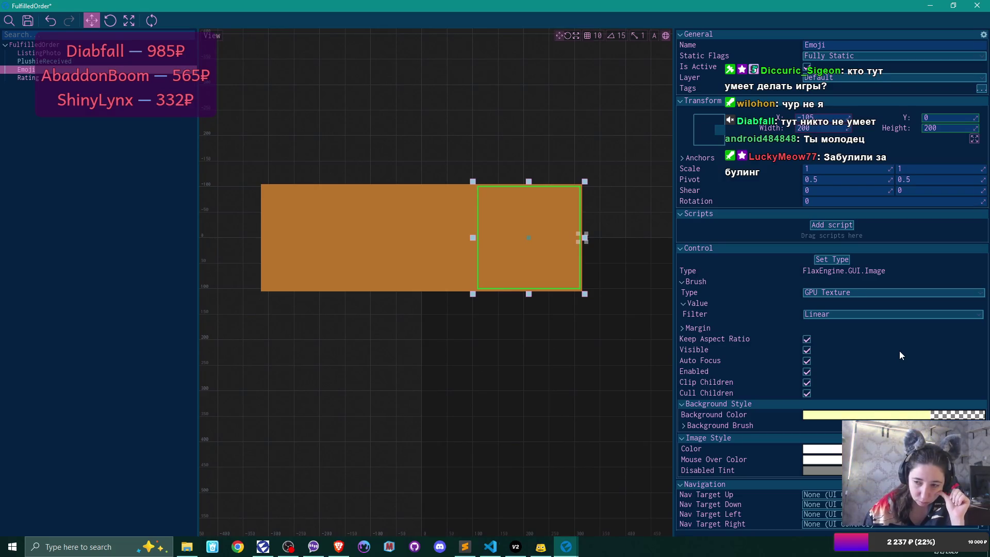
Change the Emoji image's Brush Type from GPU Texture to Texture.
{"action": "left_click", "coordinate": [840, 292]}
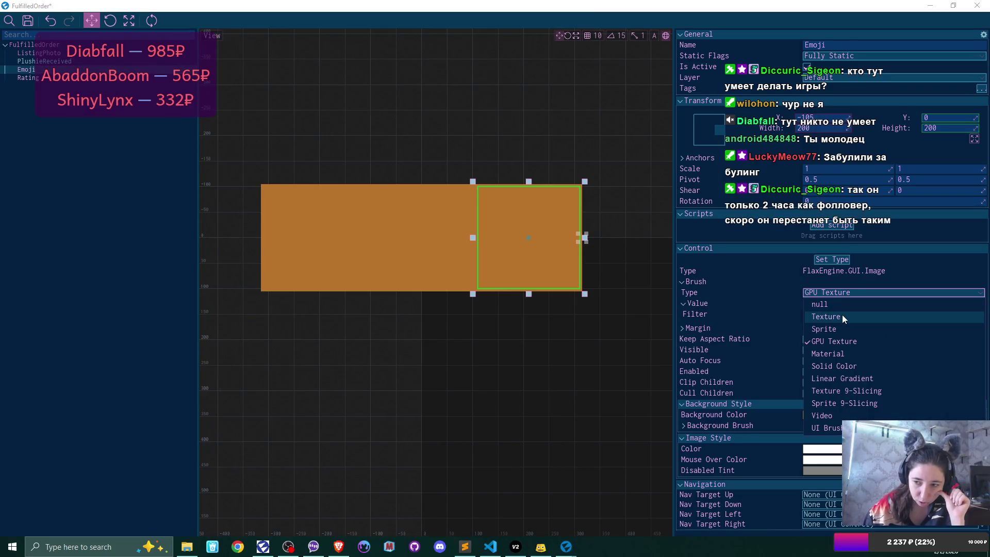
{"action": "left_click", "coordinate": [842, 316]}
{"action": "scroll", "coordinate": [900, 326], "scroll_direction": "down", "scroll_amount": 1}
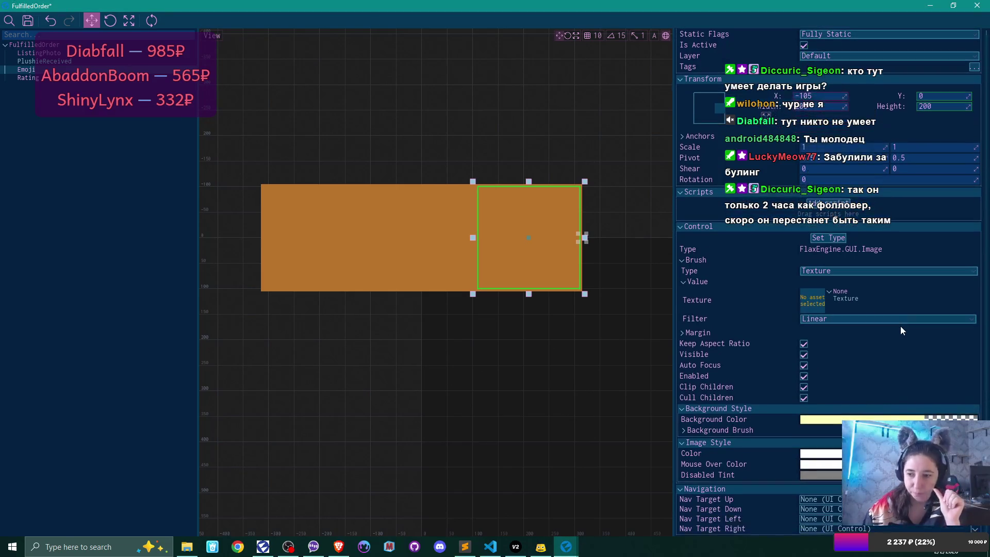
Try an opaque pale yellow background colour, then set its alpha back to 0.
{"action": "left_click", "coordinate": [866, 419]}
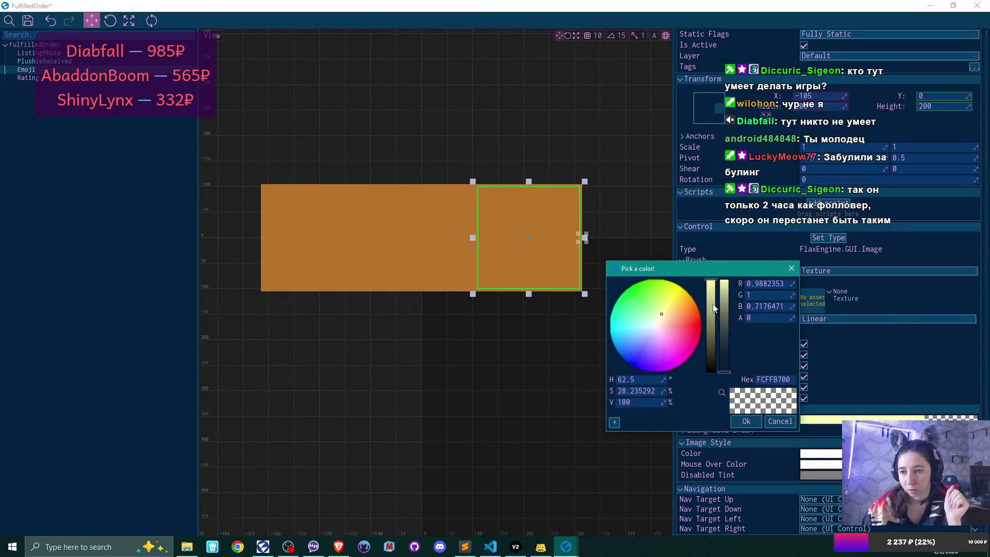
{"action": "left_click_drag", "start_coordinate": [724, 369], "coordinate": [725, 246]}
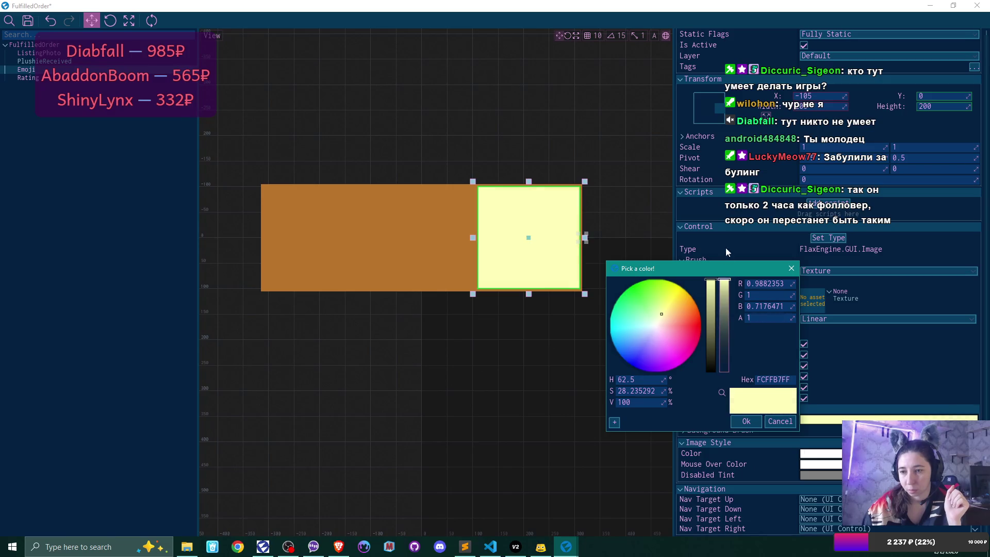
{"action": "left_click", "coordinate": [748, 421]}
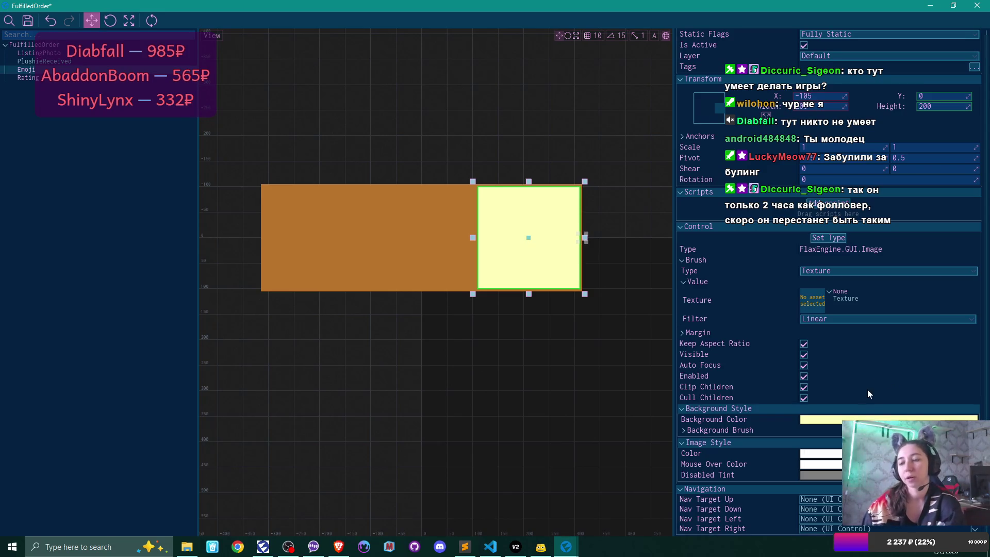
{"action": "left_click", "coordinate": [877, 419]}
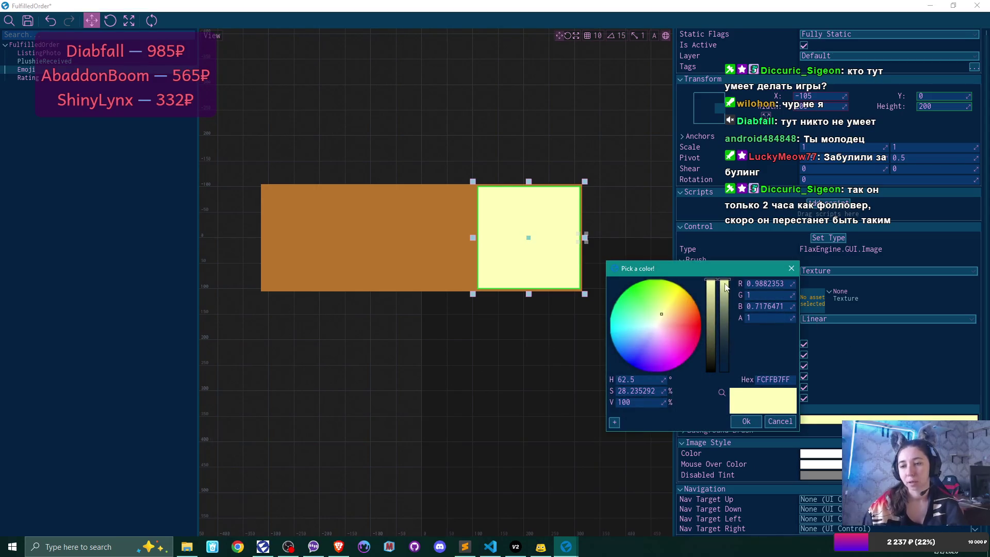
{"action": "left_click_drag", "start_coordinate": [724, 282], "coordinate": [724, 372]}
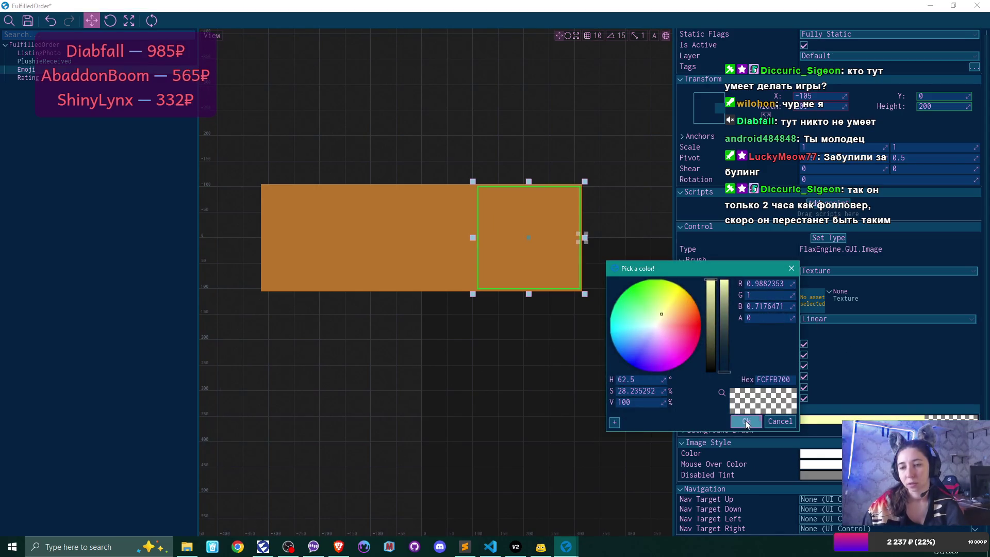
{"action": "left_click", "coordinate": [745, 421]}
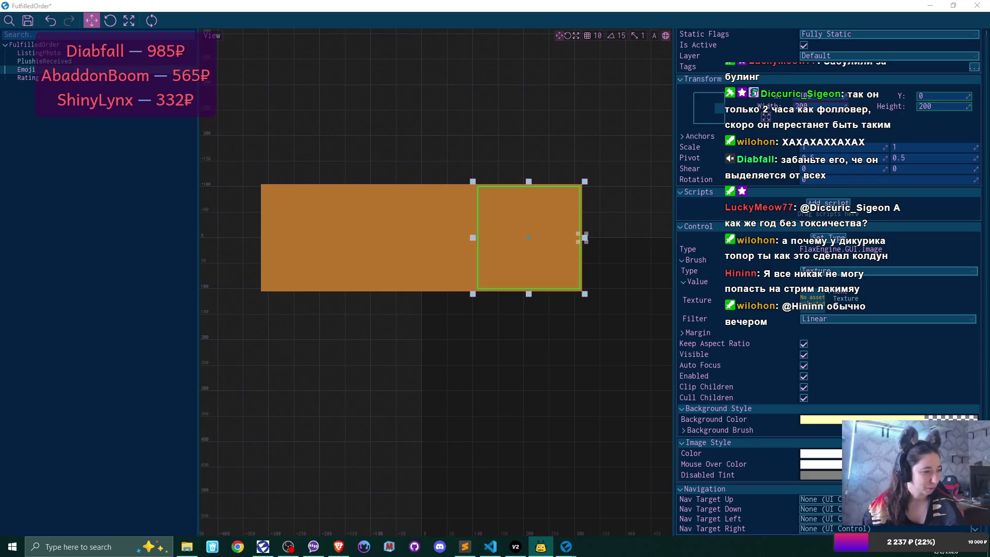
Save the FulfilledOrder prefab with Ctrl+S and switch to the Brave browser.
{"action": "key", "text": "ctrl+s"}
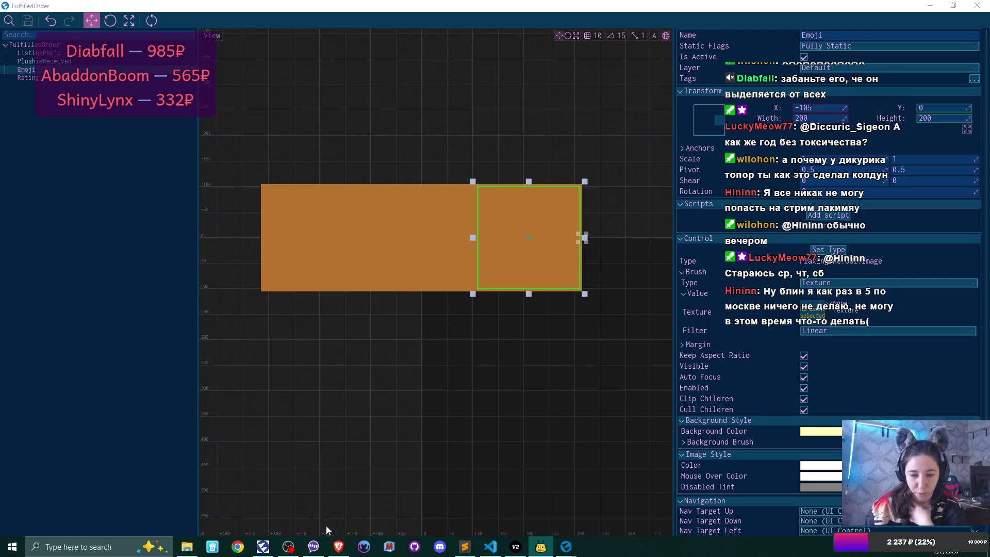
{"action": "left_click", "coordinate": [339, 546]}
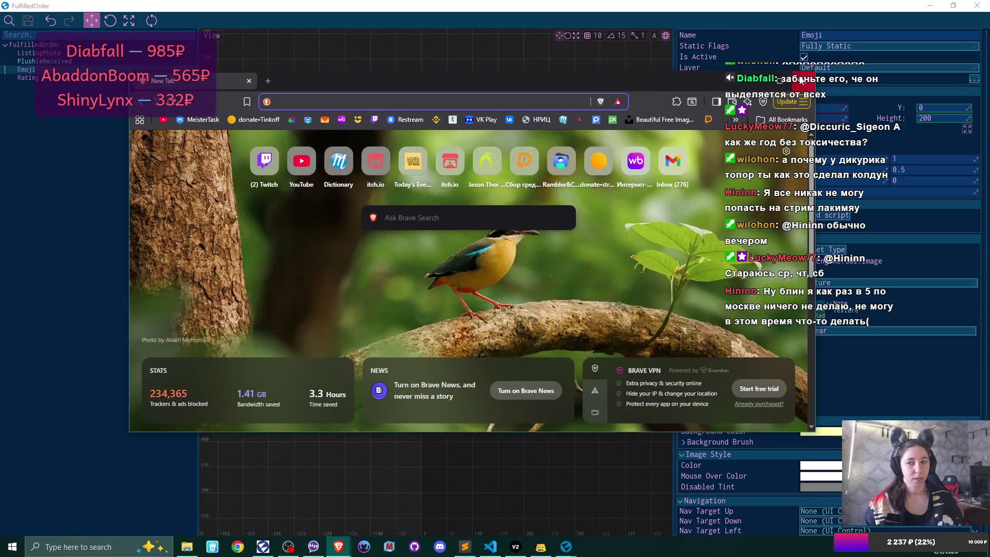
Maximise the browser and search YouTube for 'sticky business'.
{"action": "left_click", "coordinate": [787, 82]}
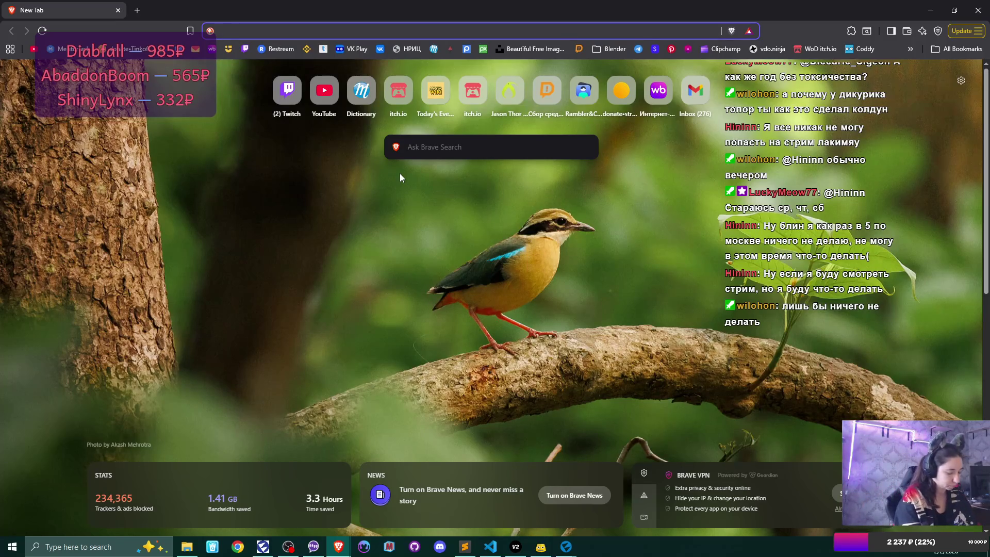
{"action": "left_click", "coordinate": [34, 48]}
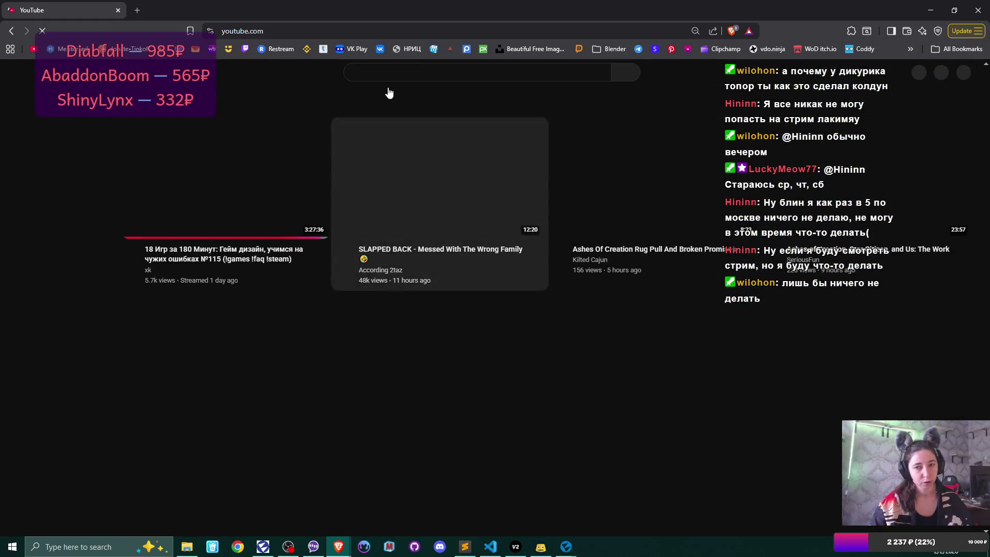
{"action": "left_click", "coordinate": [394, 73]}
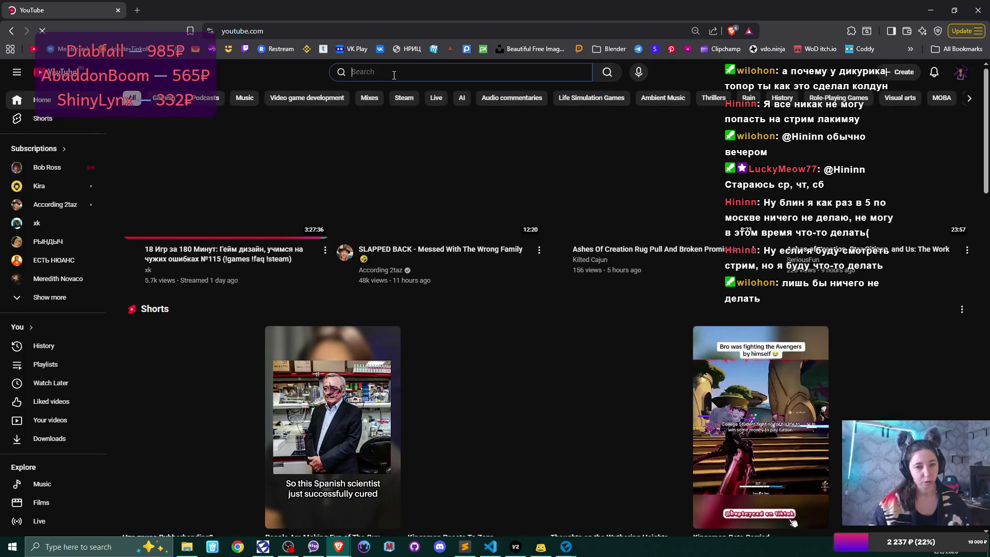
{"action": "type", "text": "stick"}
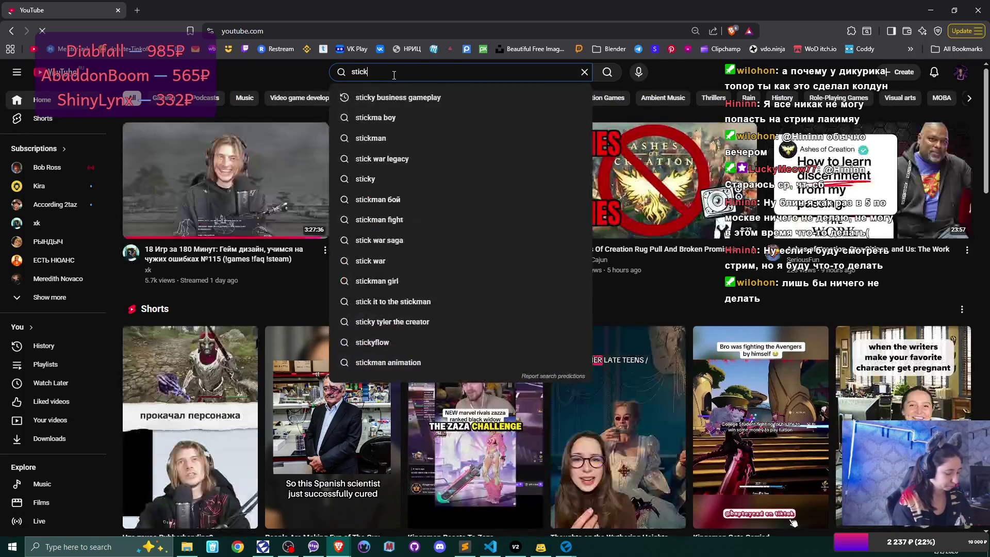
{"action": "type", "text": "y business"}
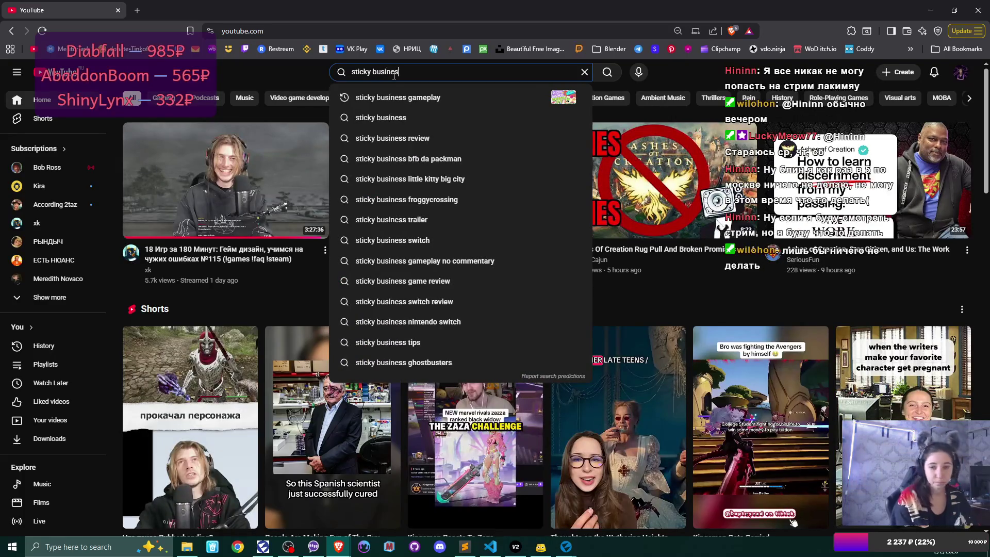
{"action": "key", "text": "Return"}
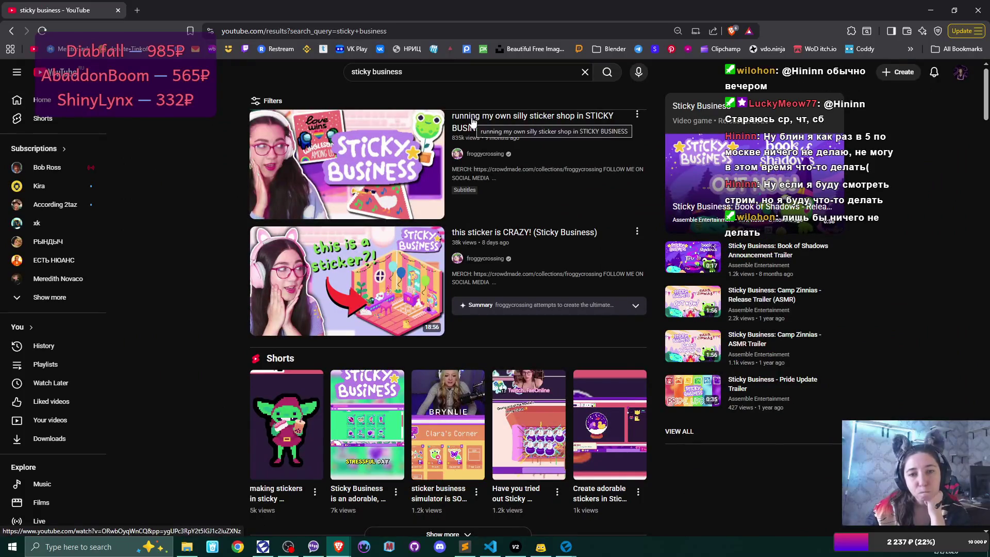
Scroll the results and open the 'Let's get back to Sticky Business!' video.
{"action": "scroll", "coordinate": [415, 256], "scroll_direction": "down", "scroll_amount": 7}
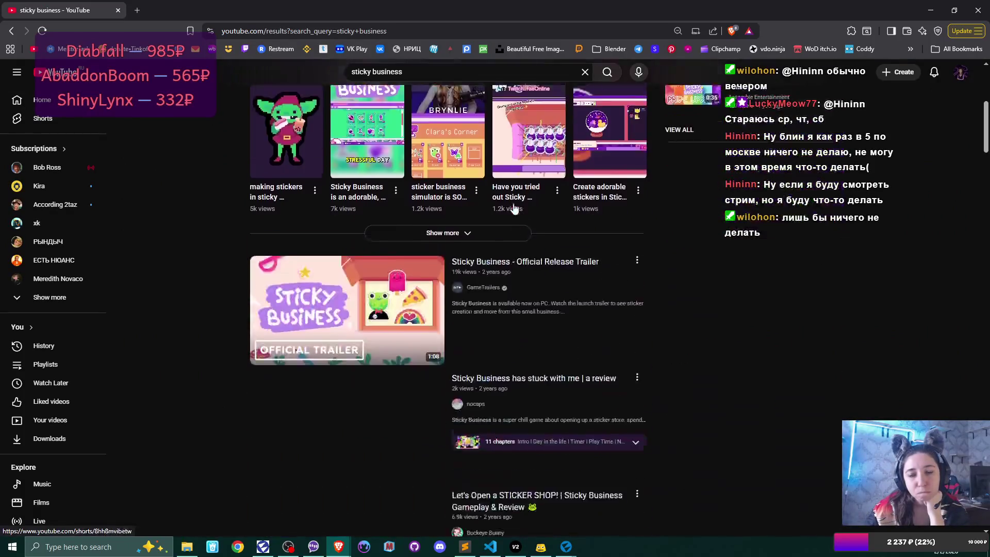
{"action": "scroll", "coordinate": [500, 221], "scroll_direction": "down", "scroll_amount": 2}
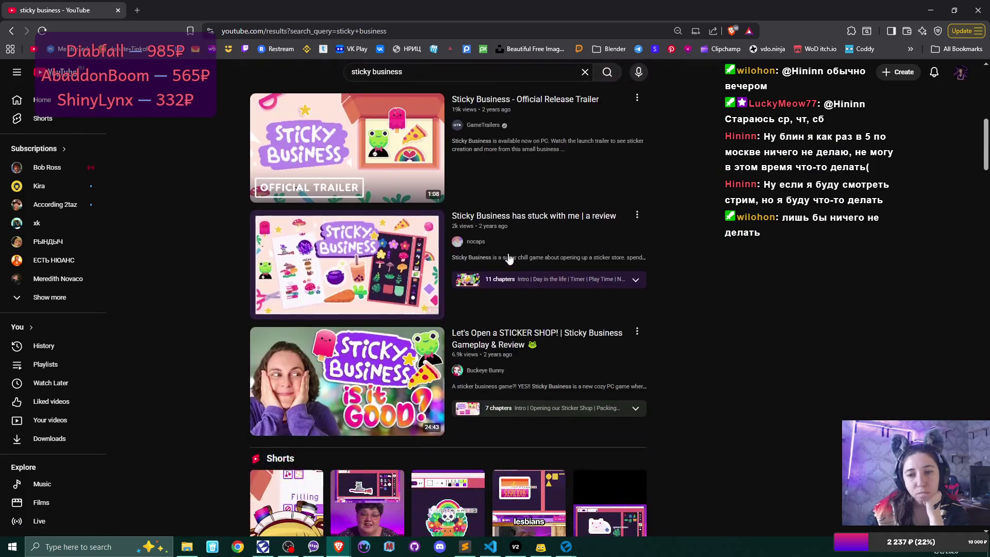
{"action": "mouse_move", "coordinate": [500, 221]}
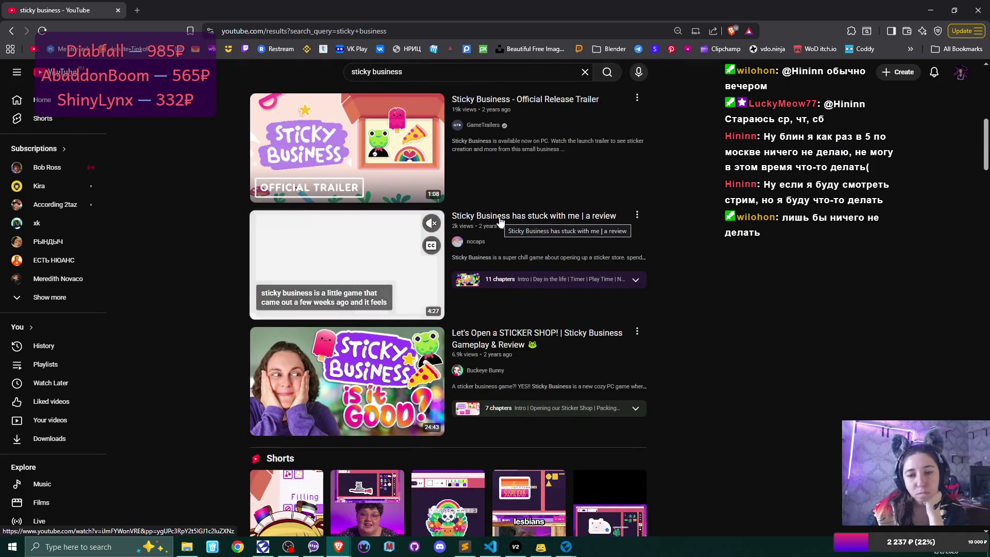
{"action": "scroll", "coordinate": [599, 250], "scroll_direction": "down", "scroll_amount": 10}
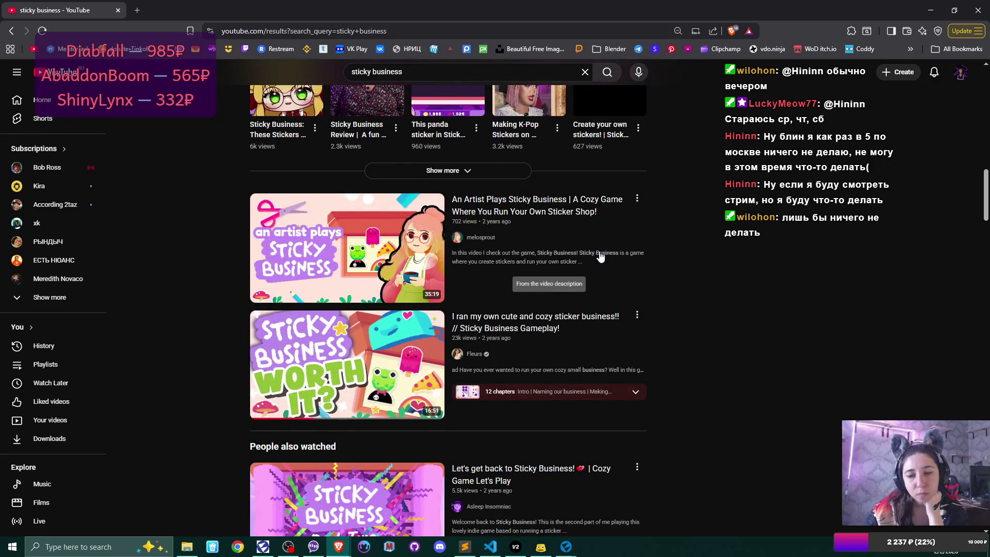
{"action": "scroll", "coordinate": [599, 255], "scroll_direction": "down", "scroll_amount": 1}
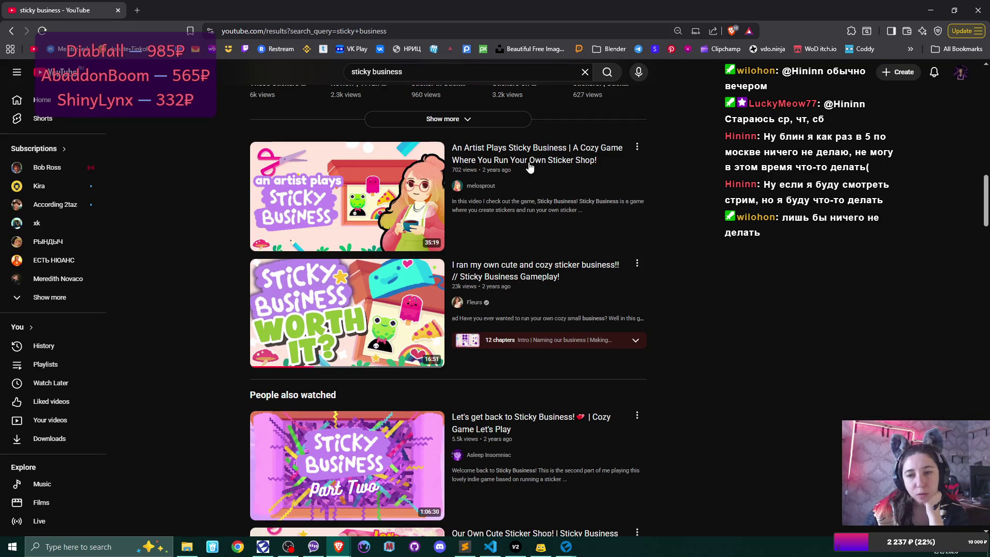
{"action": "scroll", "coordinate": [531, 196], "scroll_direction": "down", "scroll_amount": 2}
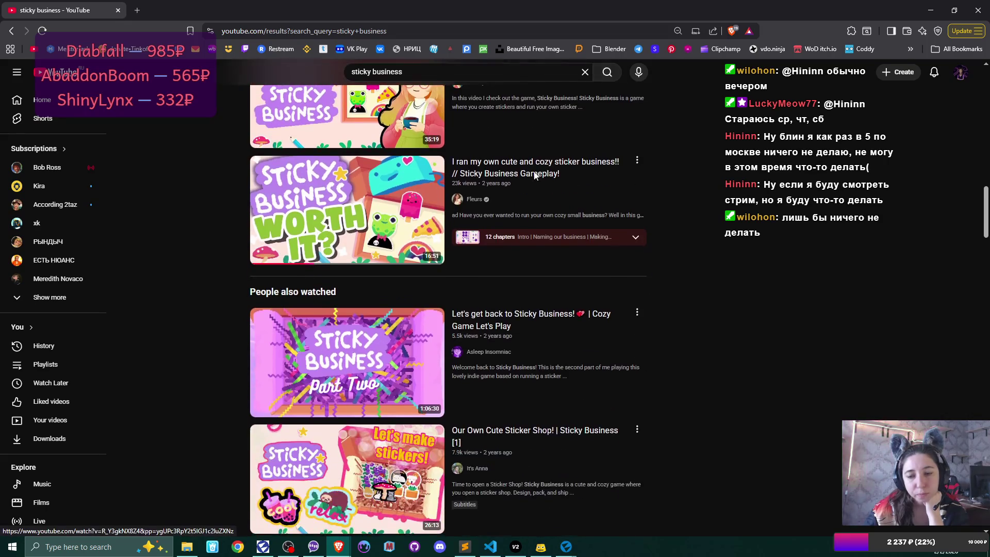
{"action": "left_click", "coordinate": [495, 328]}
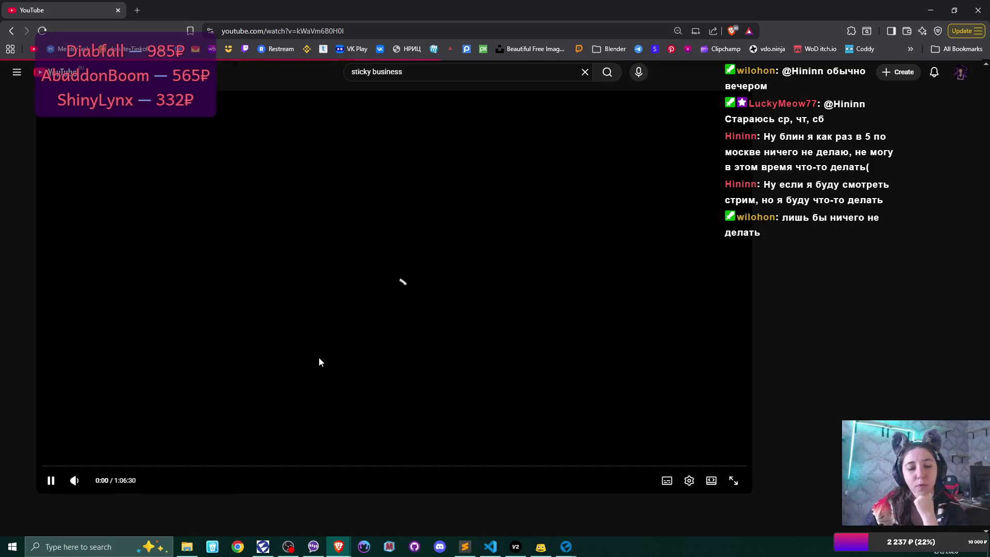
Skip the video ahead to about 3:14, mute it, and hold for 2x playback.
{"action": "left_click", "coordinate": [77, 466]}
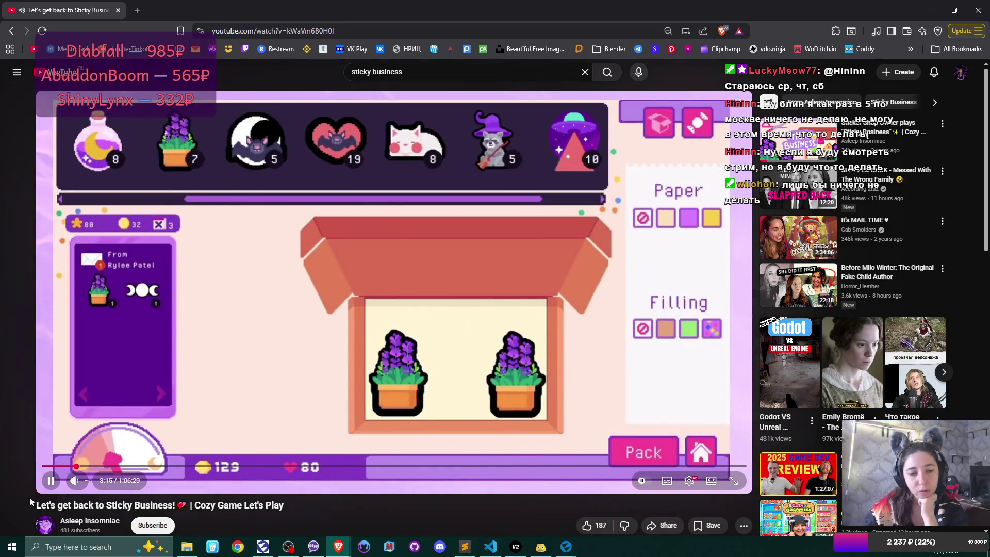
{"action": "left_click", "coordinate": [74, 480]}
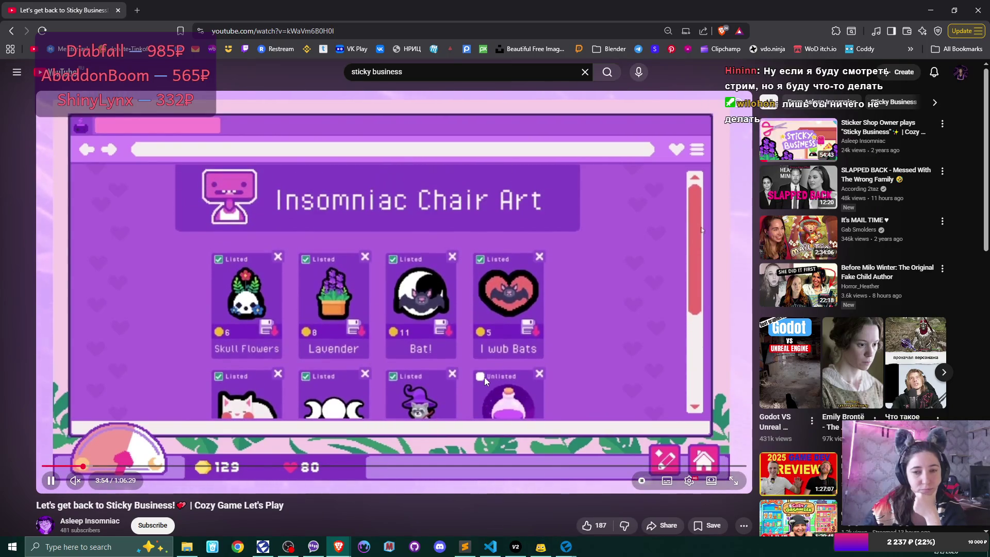
{"action": "left_click_drag", "start_coordinate": [515, 321], "coordinate": [515, 321]}
Speed through at 2x and scrub forward to the rainbow sticker sheet near 8:49.
{"action": "mouse_move", "coordinate": [482, 274]}
{"action": "left_mouse_down"}
{"action": "mouse_move", "coordinate": [475, 283]}
{"action": "mouse_move", "coordinate": [501, 305]}
{"action": "left_mouse_up"}
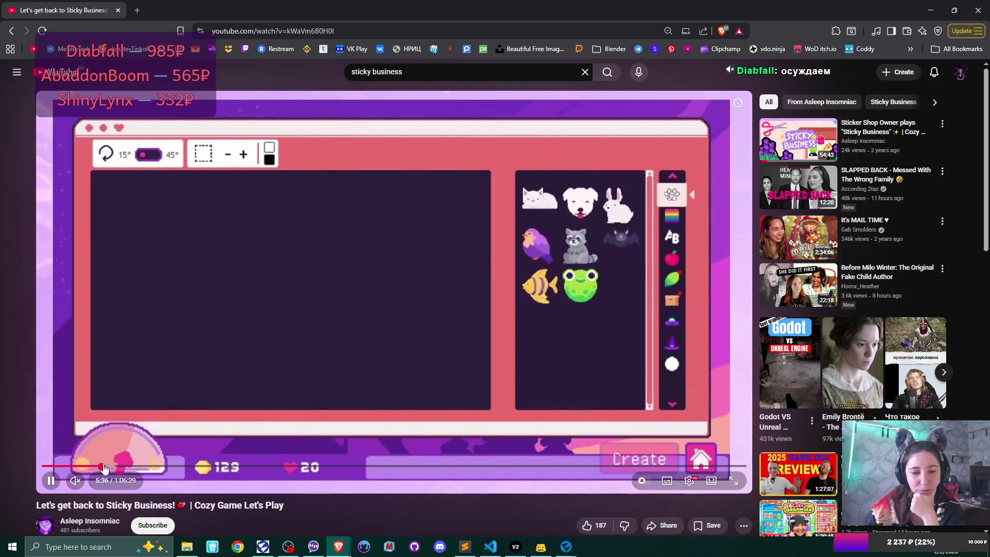
{"action": "left_click_drag", "start_coordinate": [103, 467], "coordinate": [147, 467]}
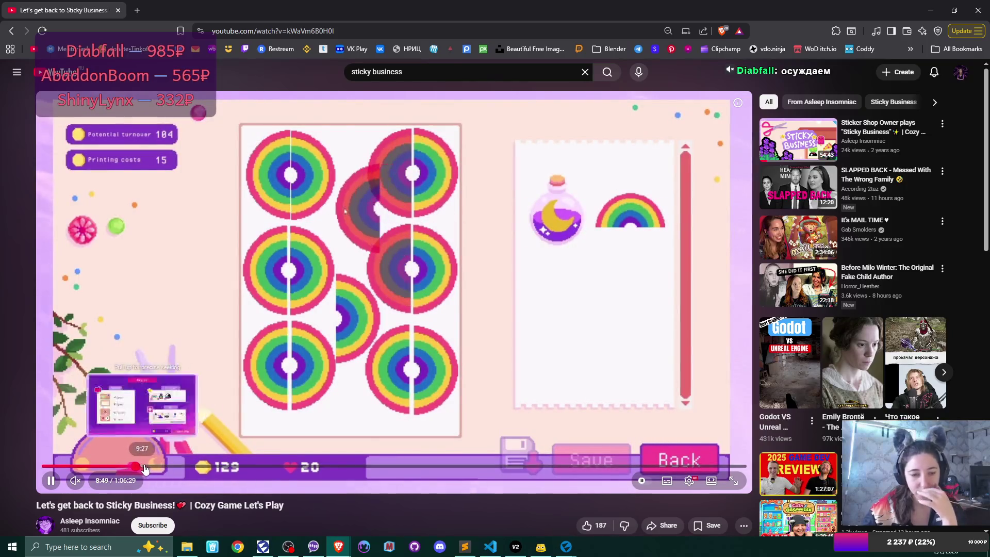
Jump to about 9:40 and play at 2x until the paint colour shop at 10:56.
{"action": "left_click", "coordinate": [145, 466]}
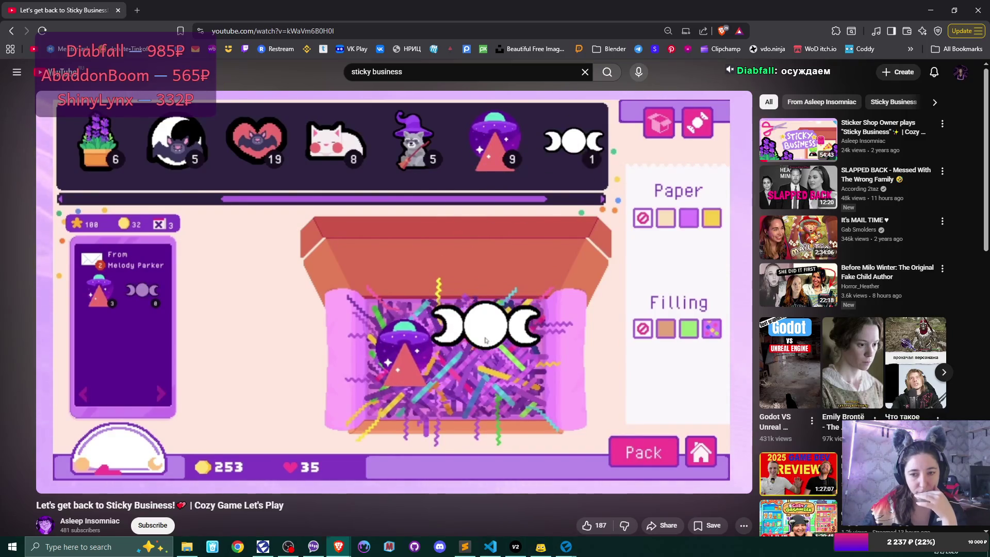
{"action": "mouse_move", "coordinate": [461, 340]}
{"action": "left_mouse_down"}
{"action": "mouse_move", "coordinate": [457, 370]}
{"action": "mouse_move", "coordinate": [517, 318]}
{"action": "mouse_move", "coordinate": [657, 413]}
{"action": "mouse_move", "coordinate": [510, 321]}
{"action": "mouse_move", "coordinate": [159, 367]}
{"action": "left_mouse_up"}
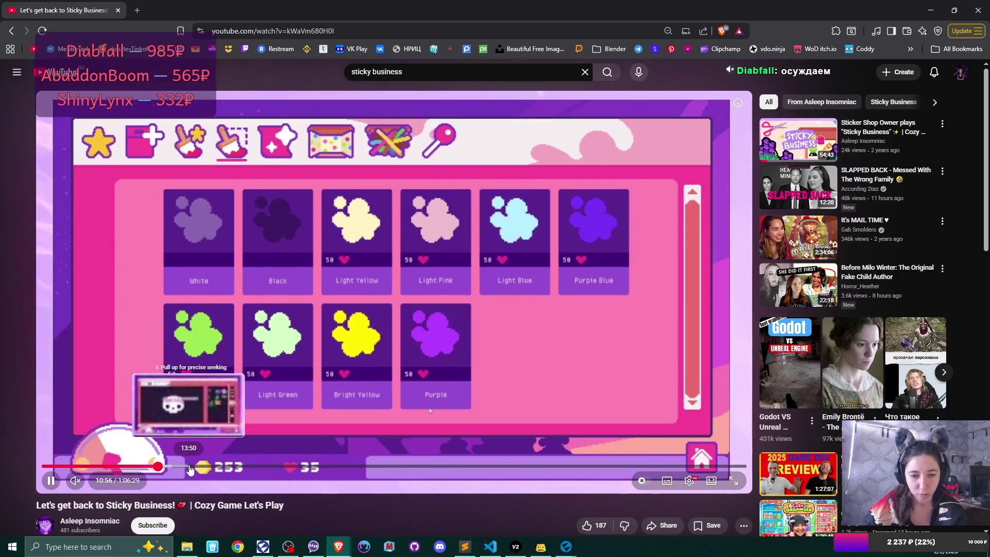
Jump to 18:17, then 24:20, play at 2x, and pause on the Day 17 results.
{"action": "left_click", "coordinate": [234, 467]}
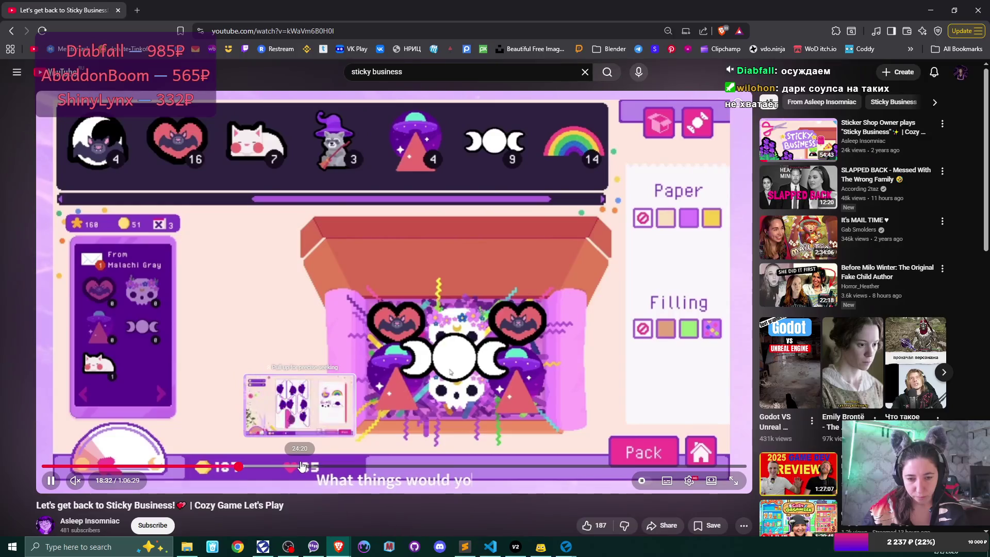
{"action": "left_click", "coordinate": [301, 467]}
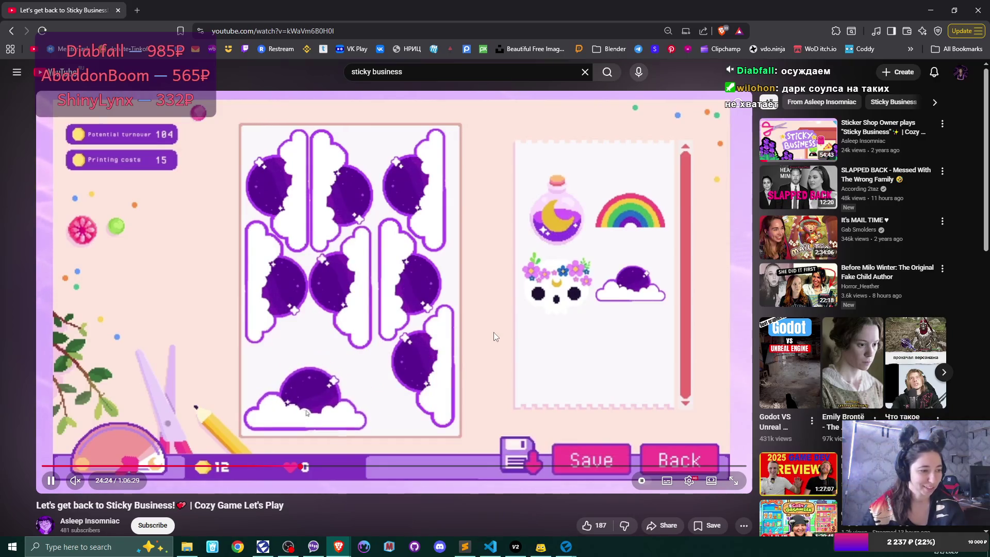
{"action": "left_click_drag", "start_coordinate": [461, 314], "coordinate": [461, 314]}
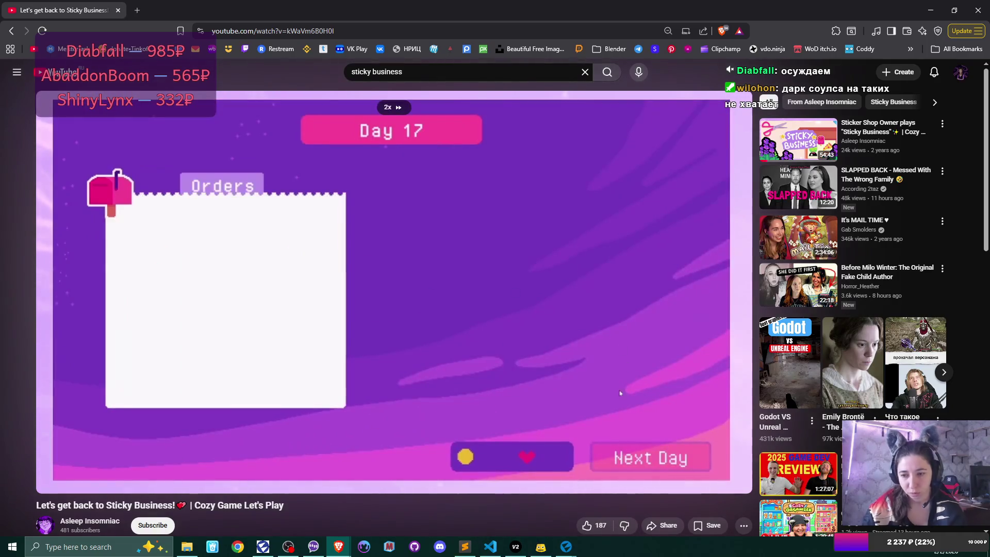
{"action": "left_click_drag", "start_coordinate": [461, 314], "coordinate": [464, 318]}
{"action": "left_click", "coordinate": [413, 323]}
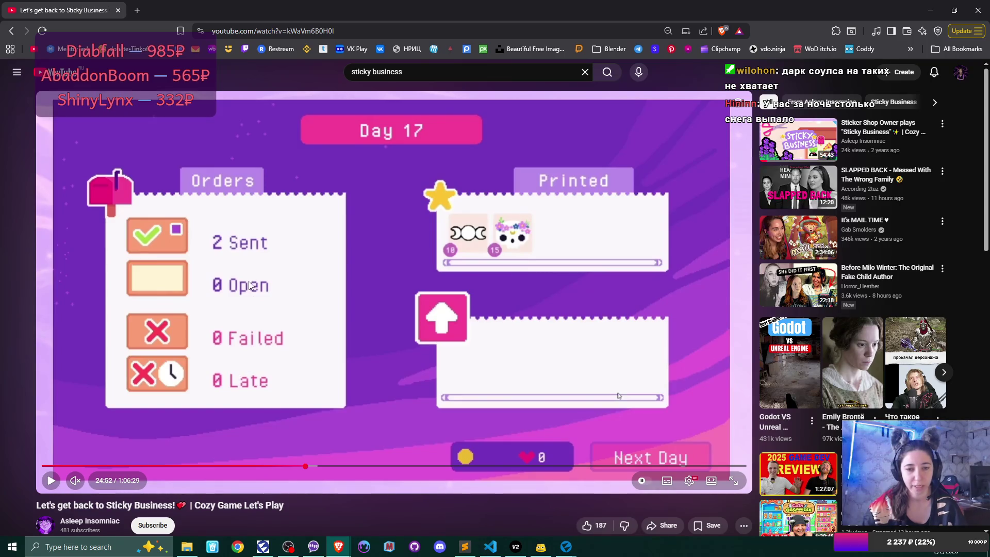
Rewind about 10 seconds and replay until the Day 17 summary shows its XP gains.
{"action": "left_click", "coordinate": [371, 333]}
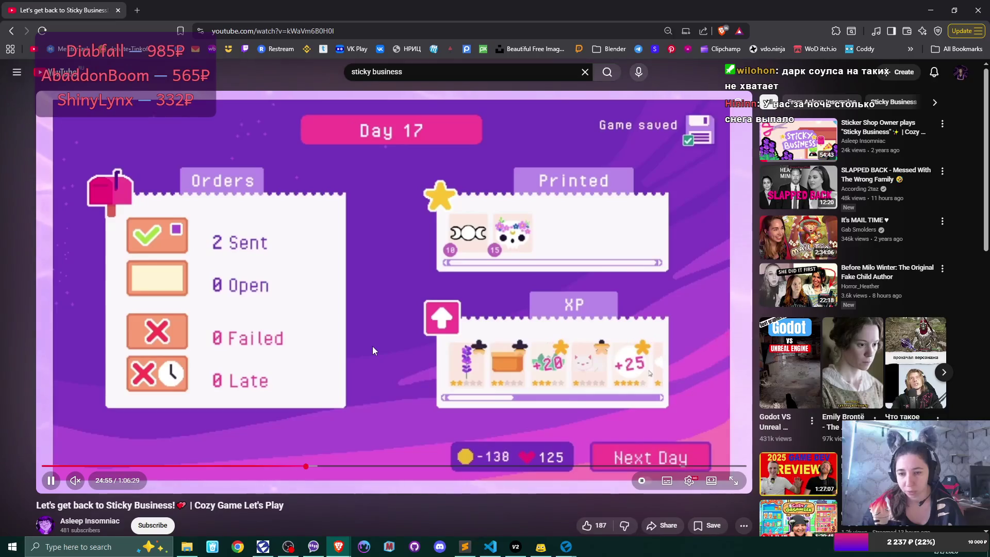
{"action": "left_click", "coordinate": [373, 350]}
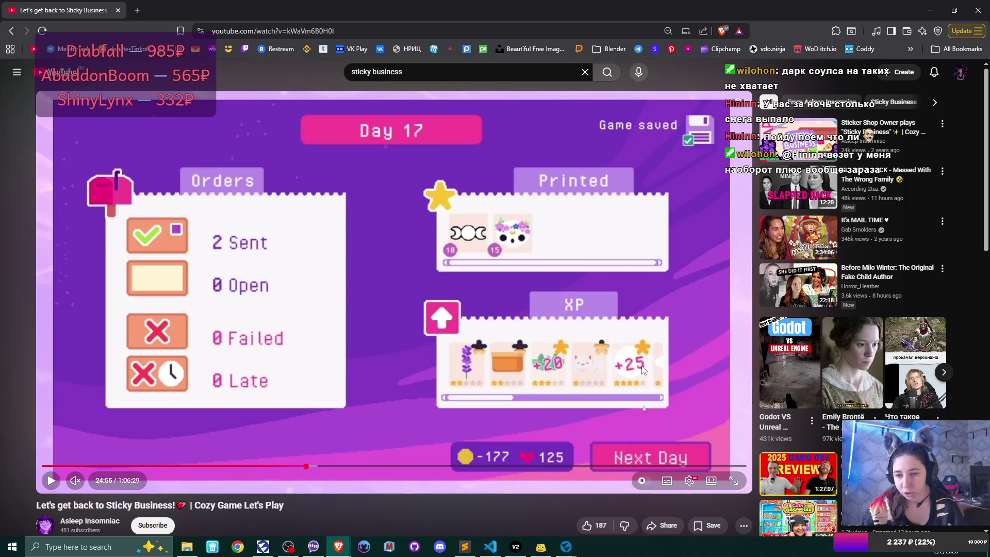
{"action": "left_click", "coordinate": [526, 362]}
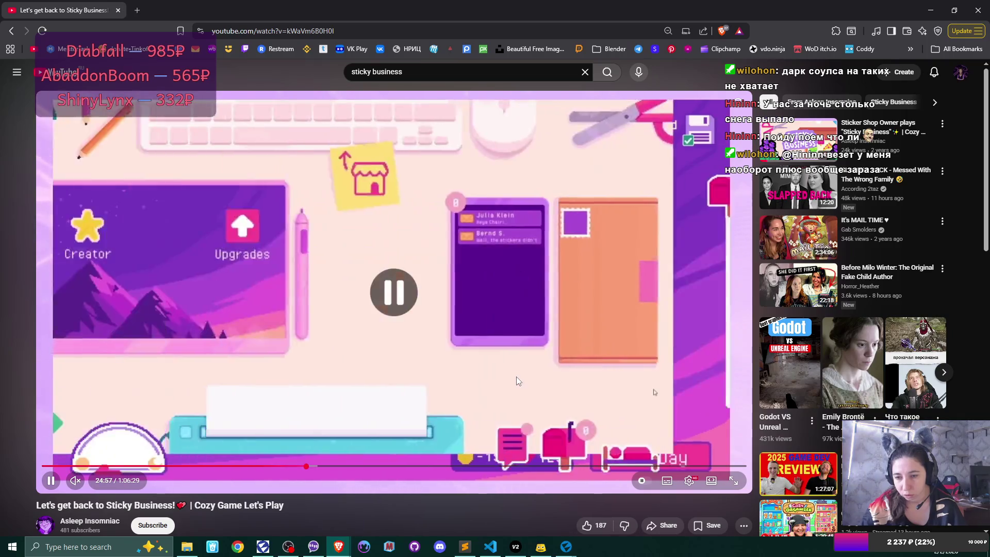
{"action": "left_click", "coordinate": [515, 376]}
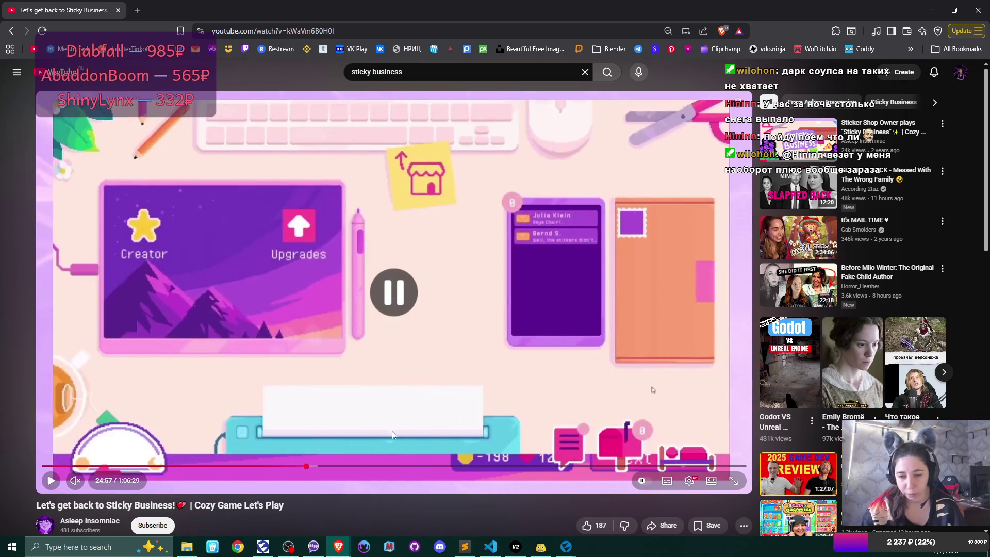
{"action": "key", "text": "Left"}
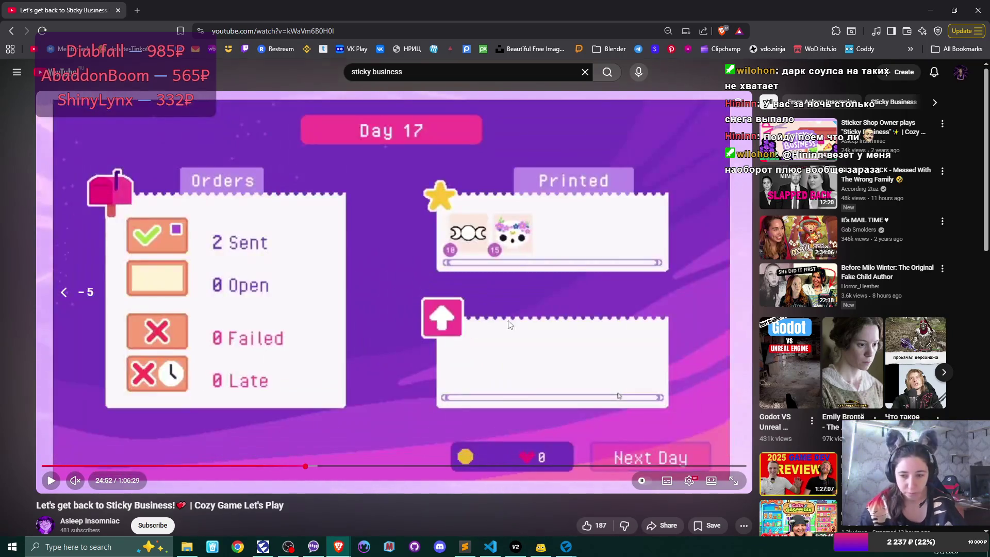
{"action": "key", "text": "Left"}
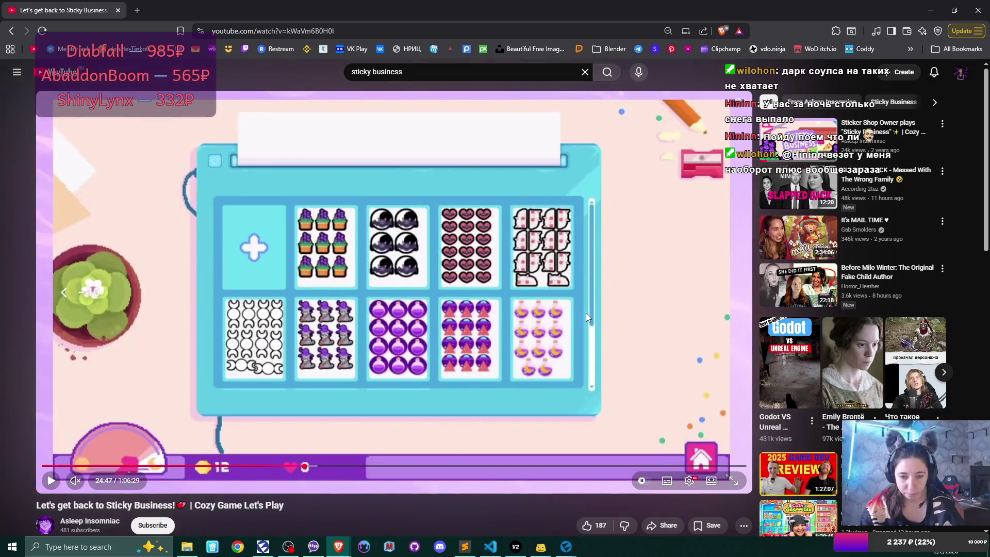
{"action": "key", "text": "Right"}
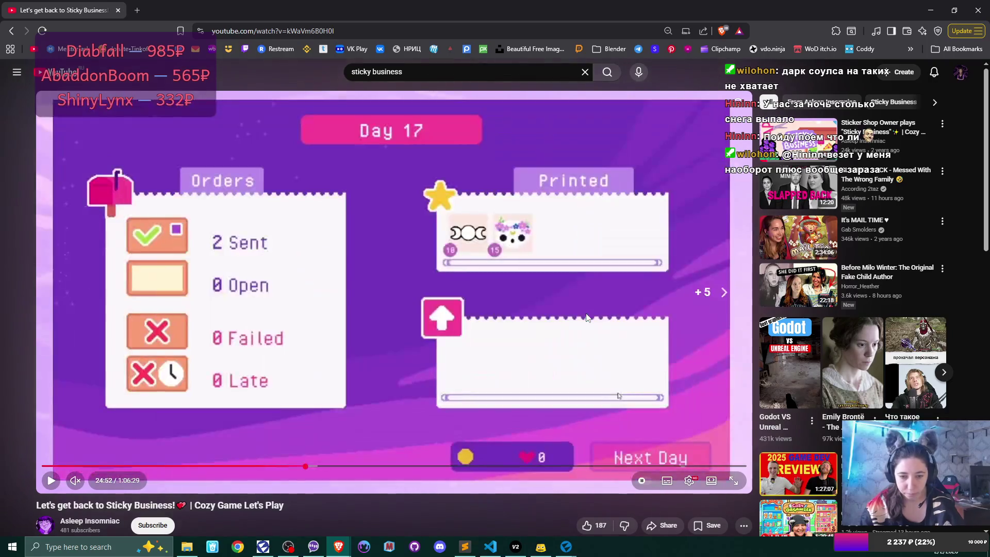
{"action": "left_click", "coordinate": [588, 324]}
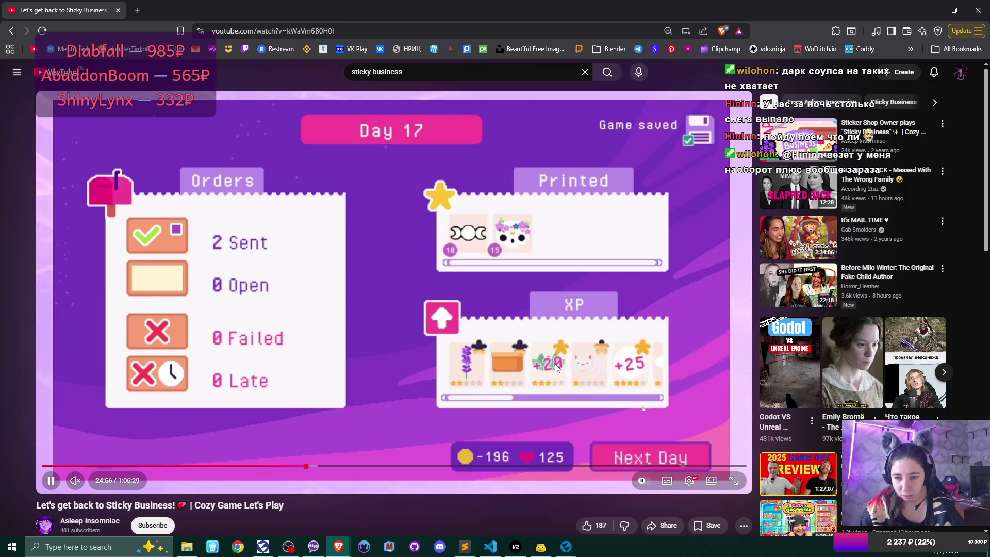
{"action": "left_click", "coordinate": [503, 372]}
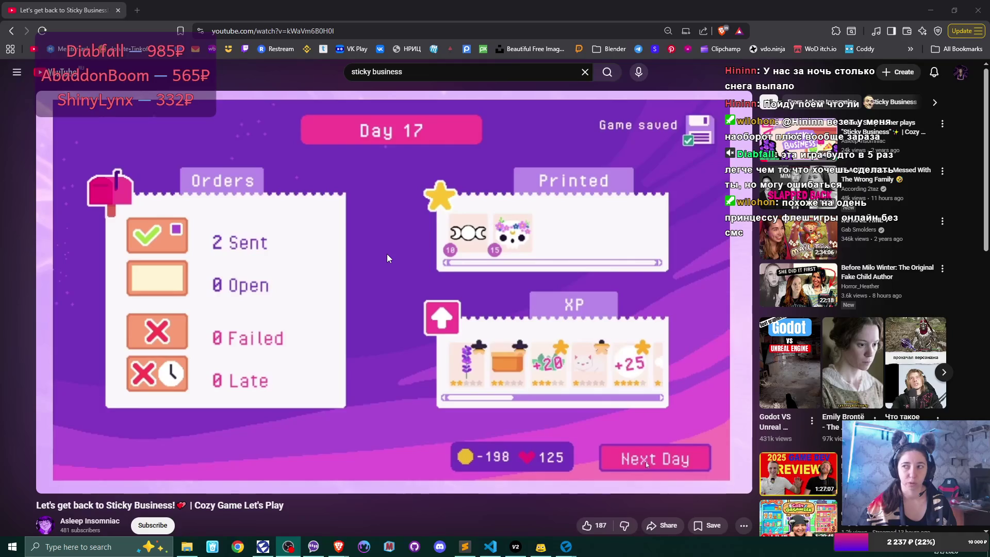
Leave the video paused at 24:57 on the Day 17 summary showing -198 coins and 125 hearts.
{"action": "mouse_move", "coordinate": [385, 309]}
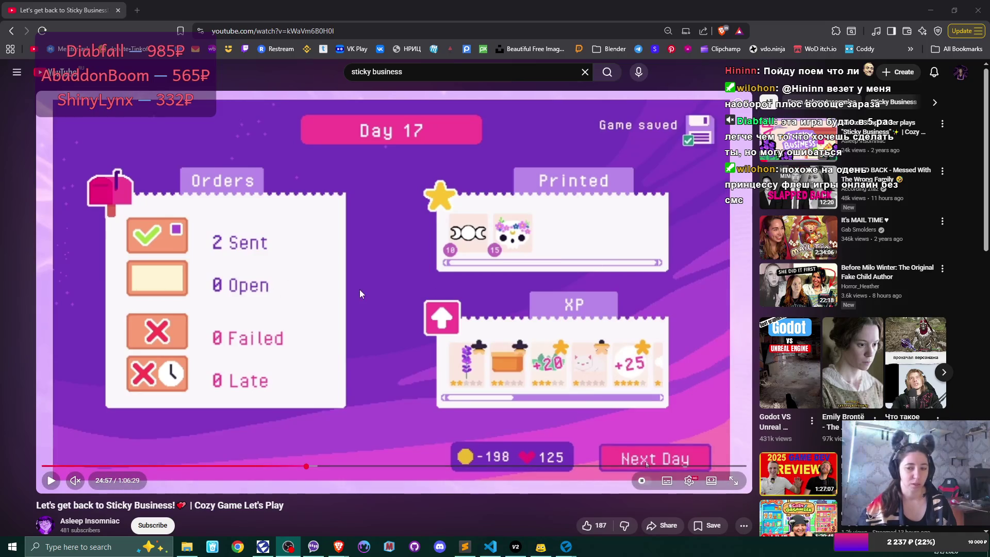
Rewind the Sticky Business video to 12:49, resume playback, then skip ahead to 16:05 where the skull gets its flower crown.
{"action": "scroll", "coordinate": [494, 287], "scroll_direction": "down", "scroll_amount": 5}
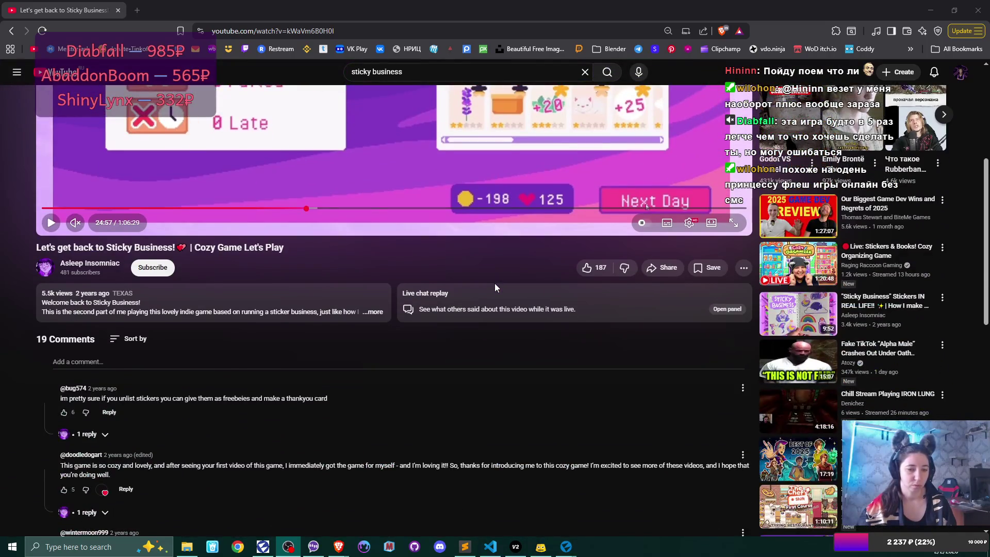
{"action": "scroll", "coordinate": [494, 284], "scroll_direction": "up", "scroll_amount": 5}
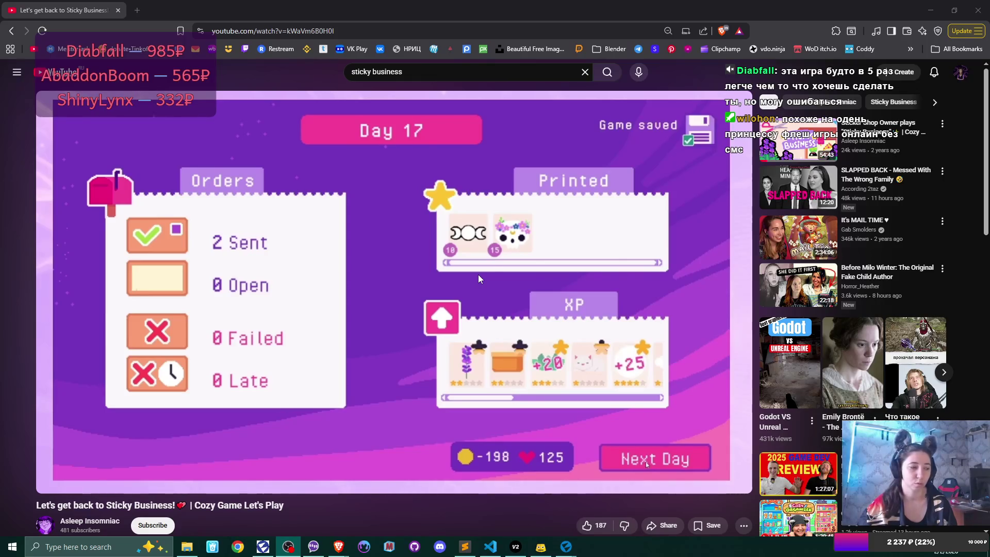
{"action": "mouse_move", "coordinate": [494, 271]}
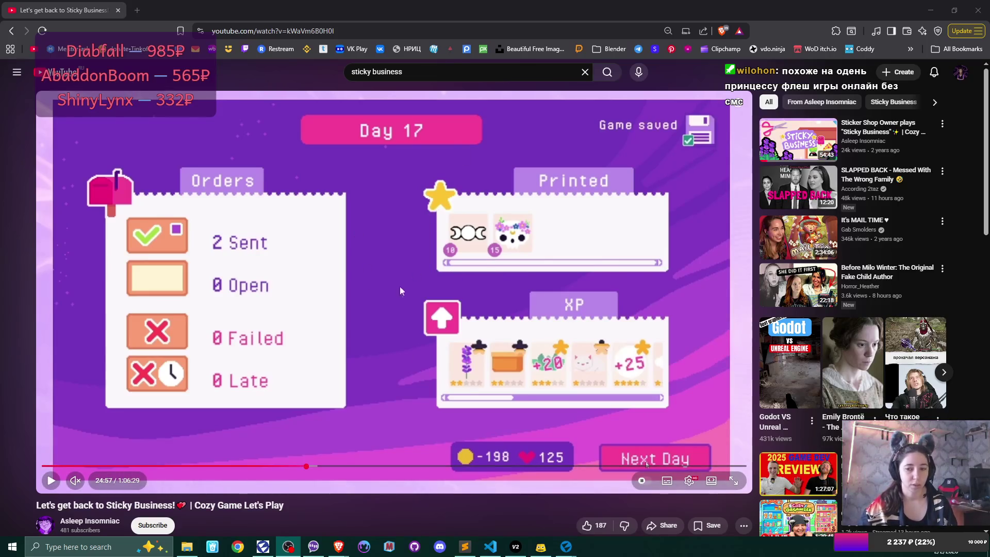
{"action": "left_click", "coordinate": [179, 467]}
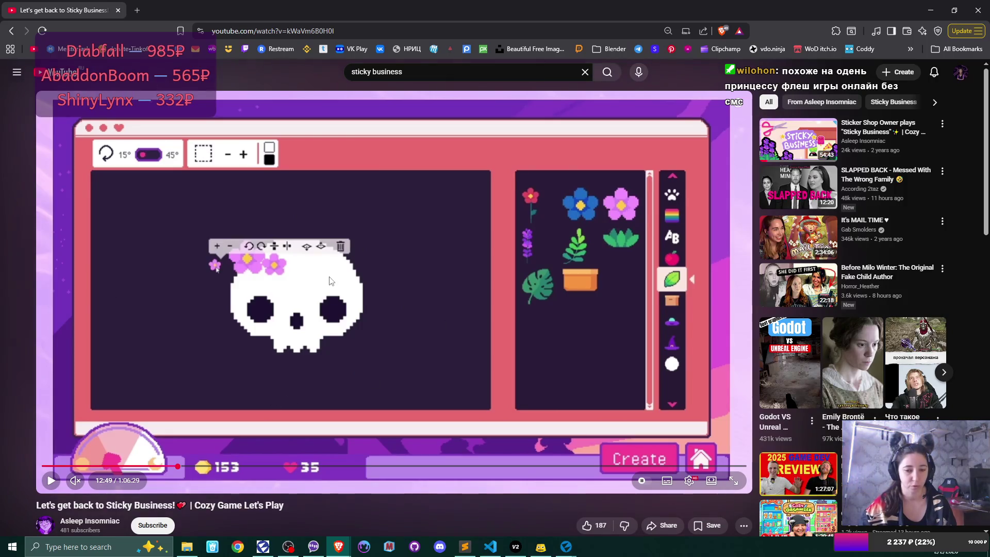
{"action": "left_click", "coordinate": [284, 391]}
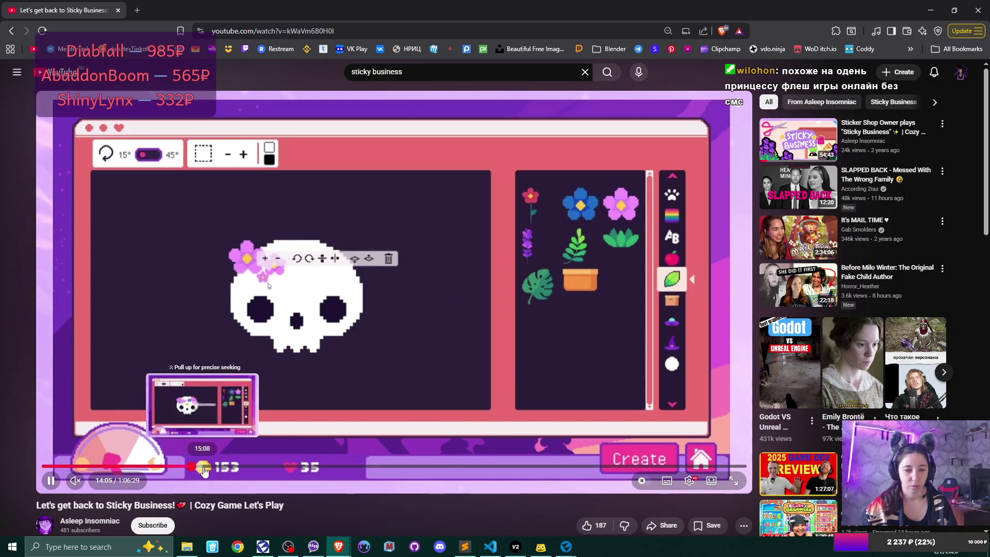
{"action": "left_click", "coordinate": [191, 467]}
{"action": "left_click", "coordinate": [210, 467]}
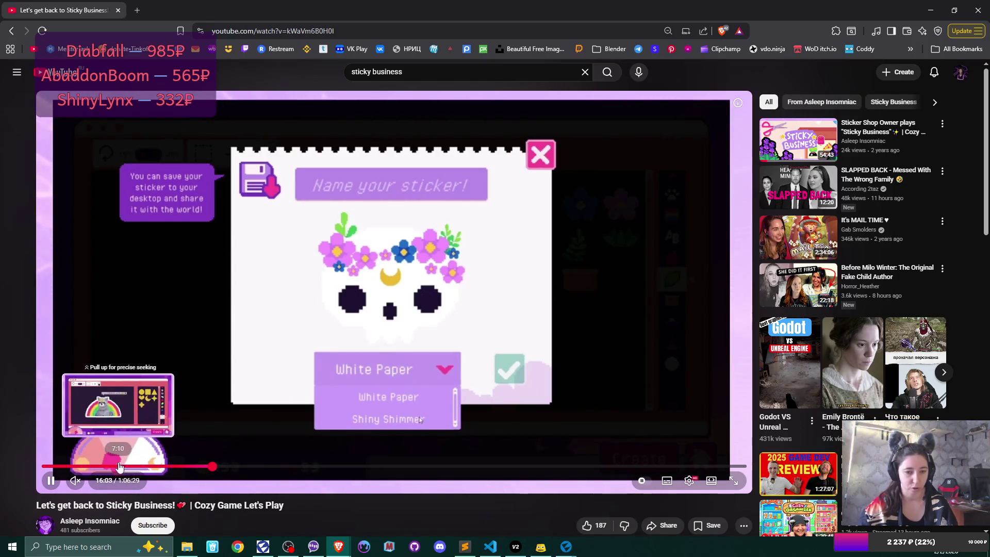
Jump the video back to an earlier part of the sticker-making footage at 3:56.
{"action": "left_click", "coordinate": [85, 465]}
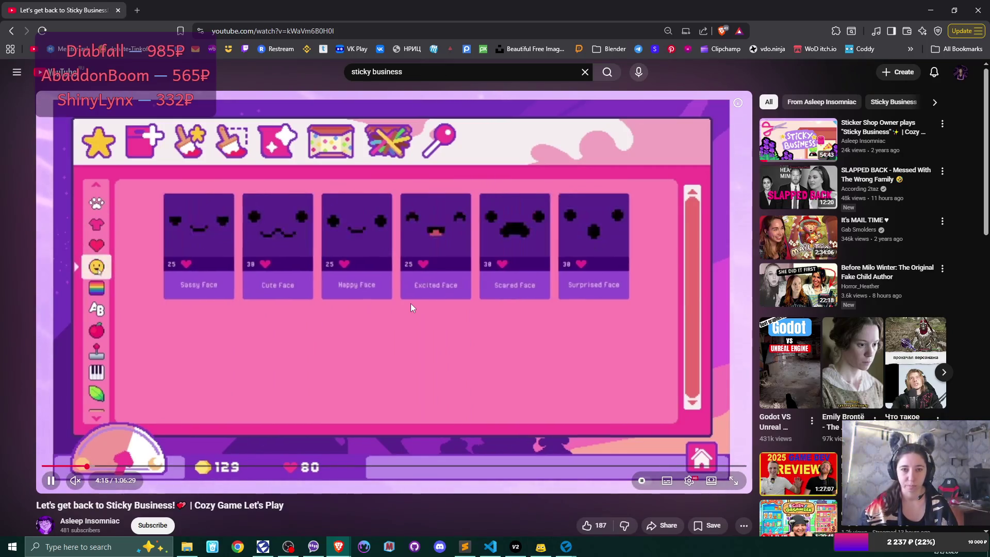
Close the YouTube tab to return to the FulfilledOrder prefab in Flax Editor.
{"action": "left_click", "coordinate": [119, 11]}
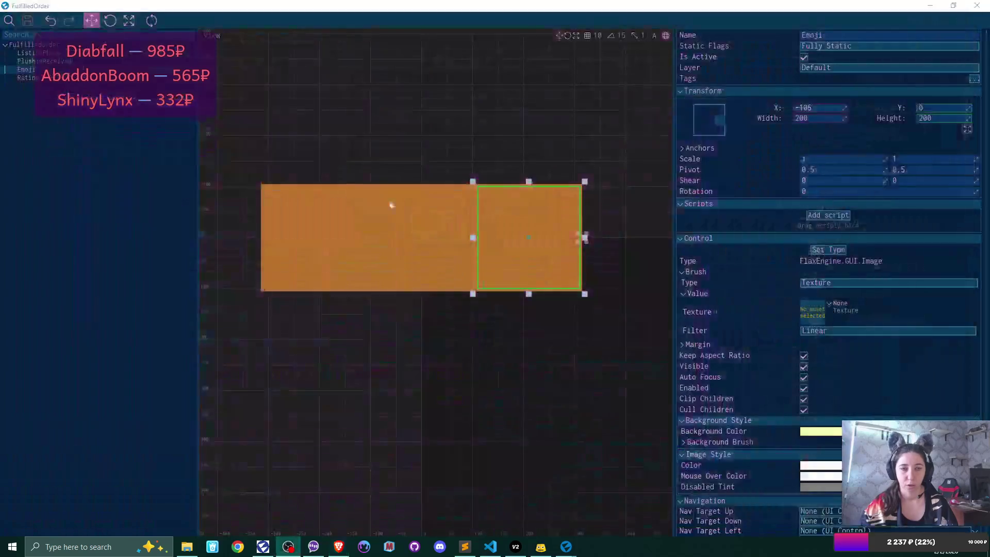
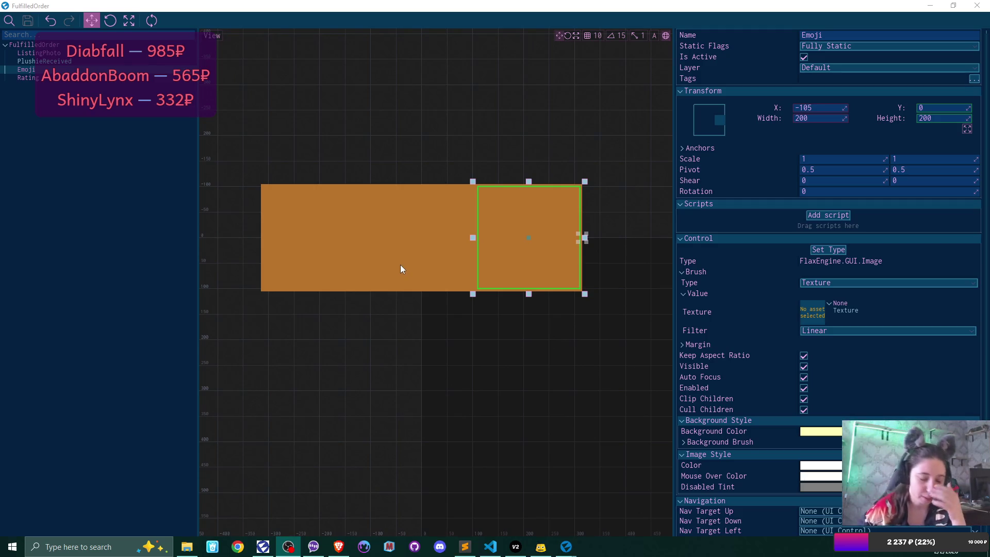
Inspect the ListingPhoto, Emoji and Rating elements of the FulfilledOrder prefab.
{"action": "left_click", "coordinate": [76, 57]}
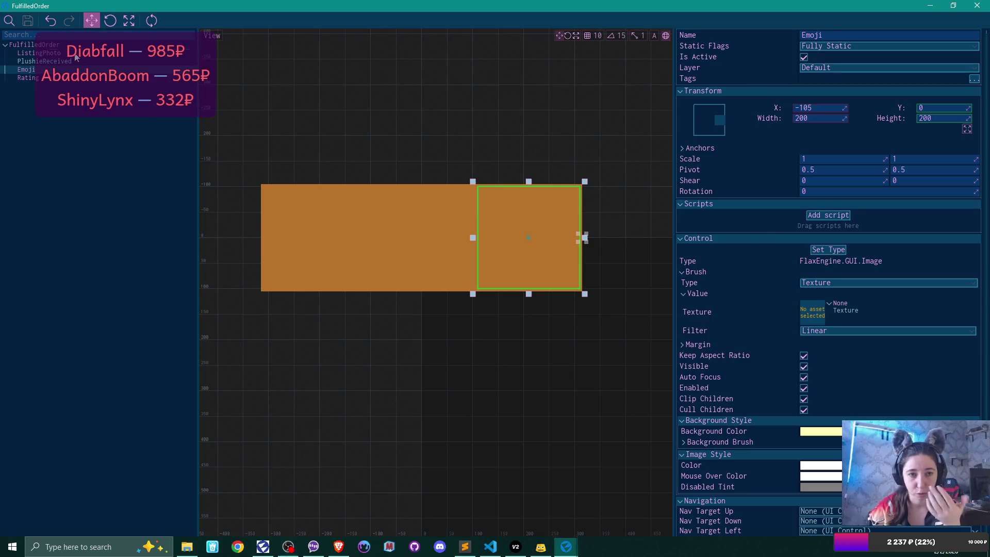
{"action": "left_click", "coordinate": [76, 55]}
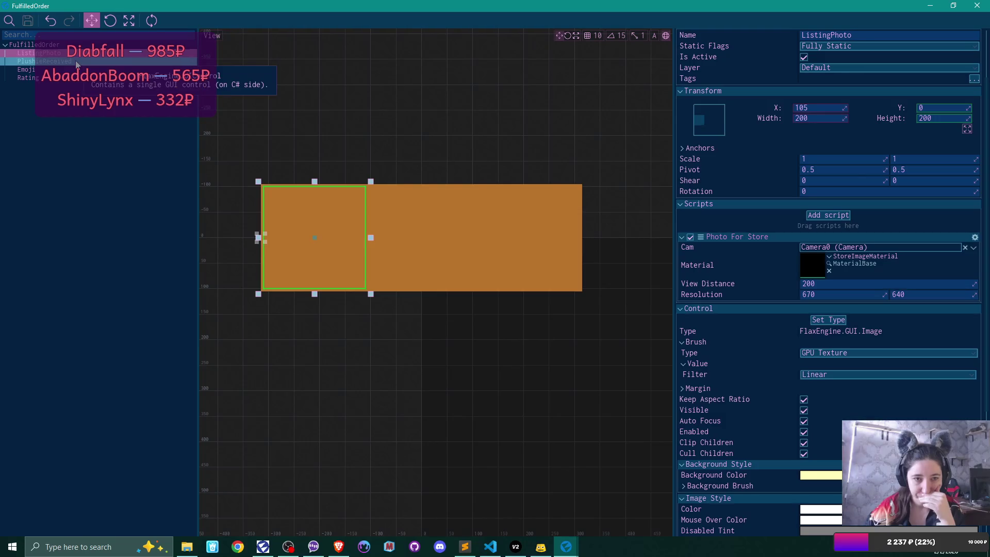
{"action": "left_click", "coordinate": [76, 69]}
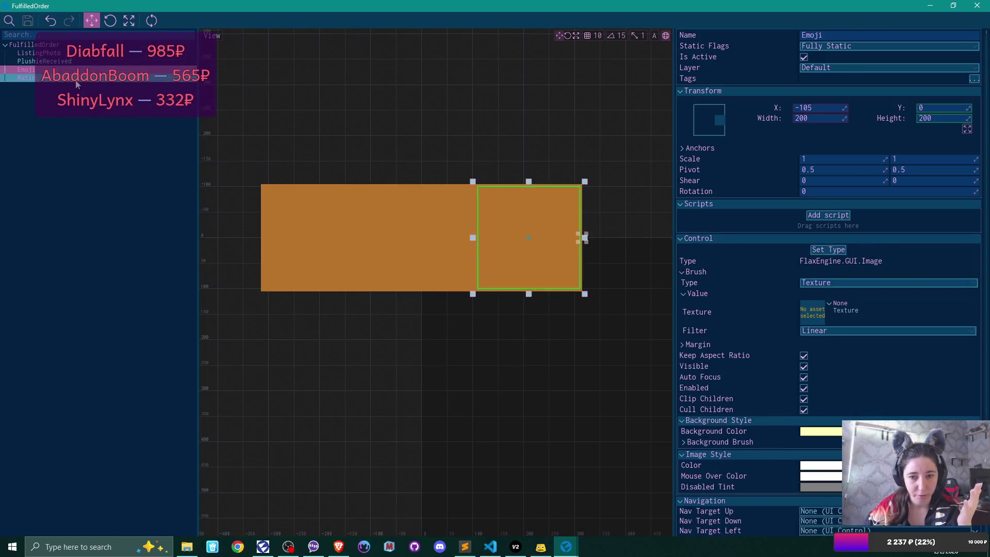
{"action": "left_click", "coordinate": [76, 78]}
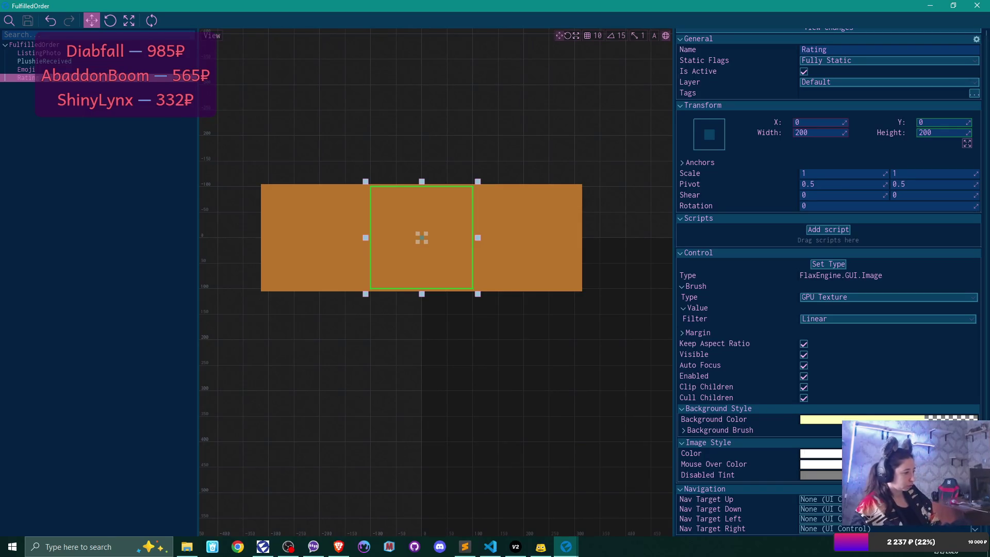
Switch from Flax Engine over to the Brave browser and reveal the hidden tray icons.
{"action": "key", "text": "alt+Tab"}
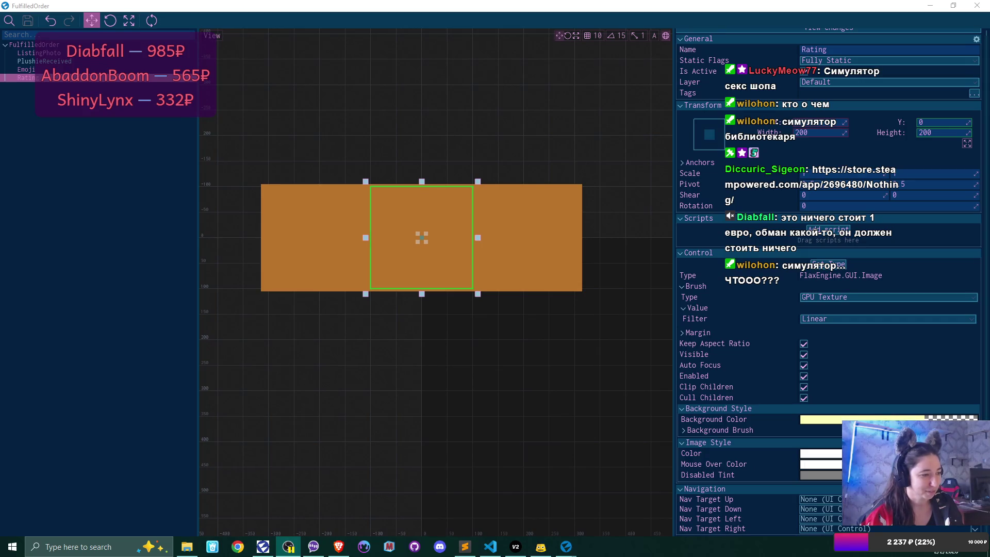
{"action": "key", "text": "alt+Tab"}
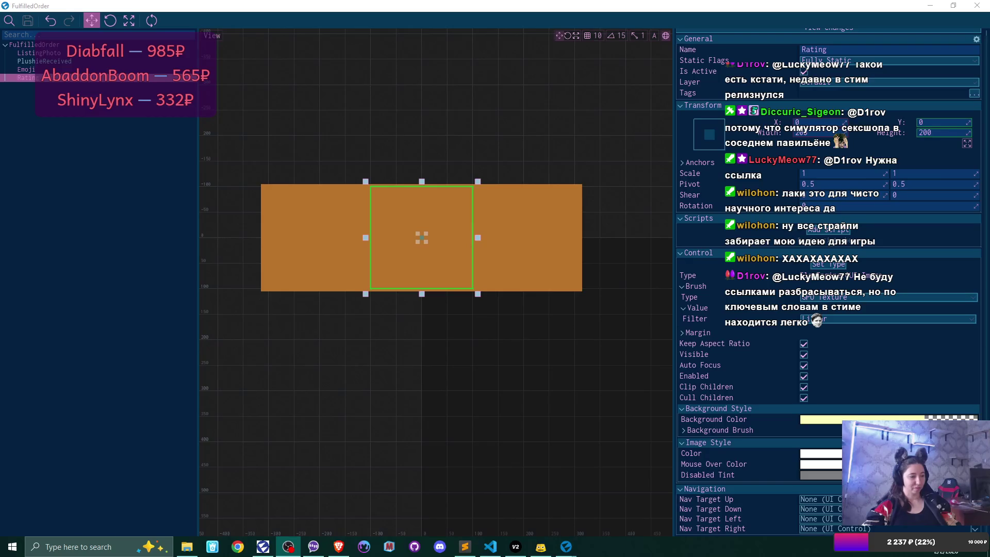
{"action": "left_click", "coordinate": [825, 550]}
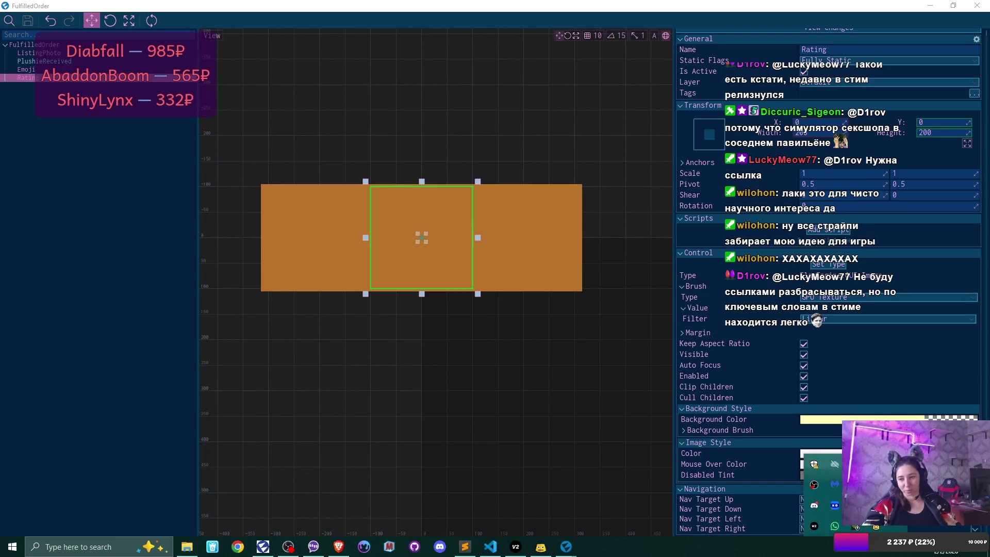
Bring Steam forward, search its store for 'sex shop simulator', then minimize Steam.
{"action": "left_click", "coordinate": [855, 466]}
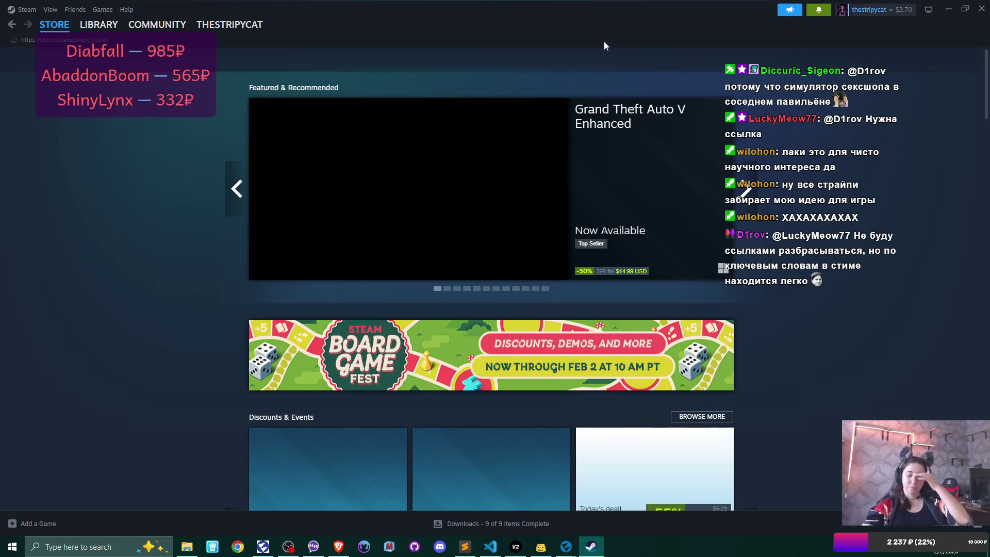
{"action": "left_click", "coordinate": [586, 60]}
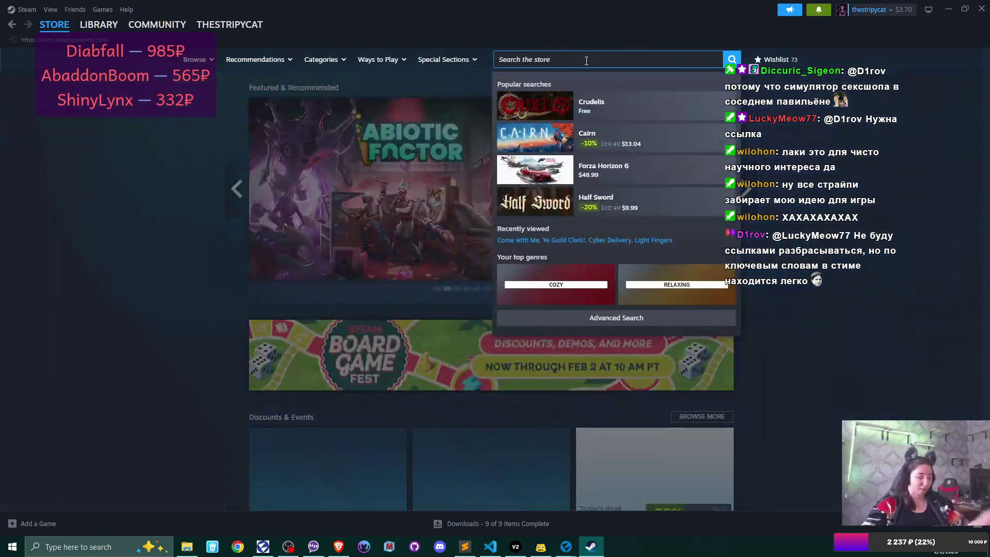
{"action": "type", "text": "sex s"}
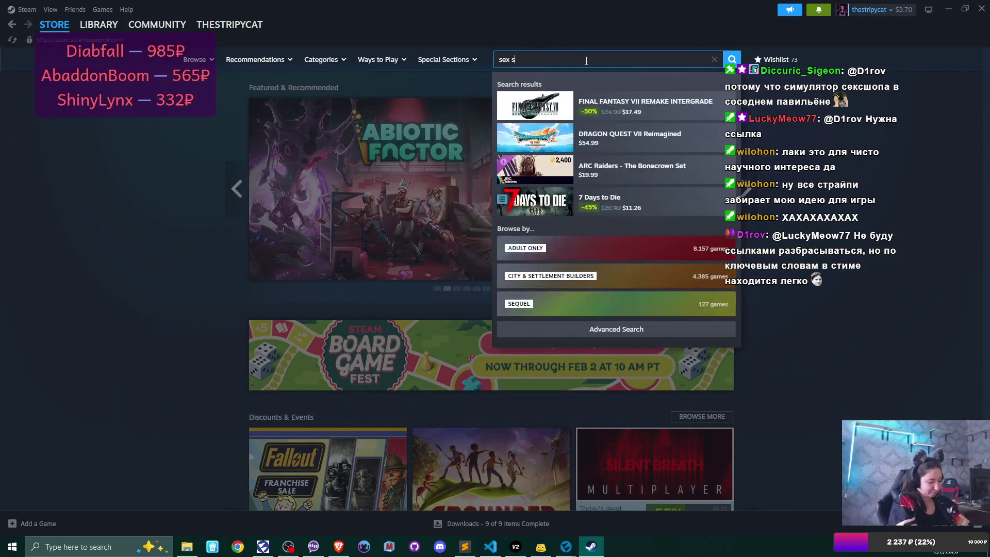
{"action": "type", "text": "hop simula"}
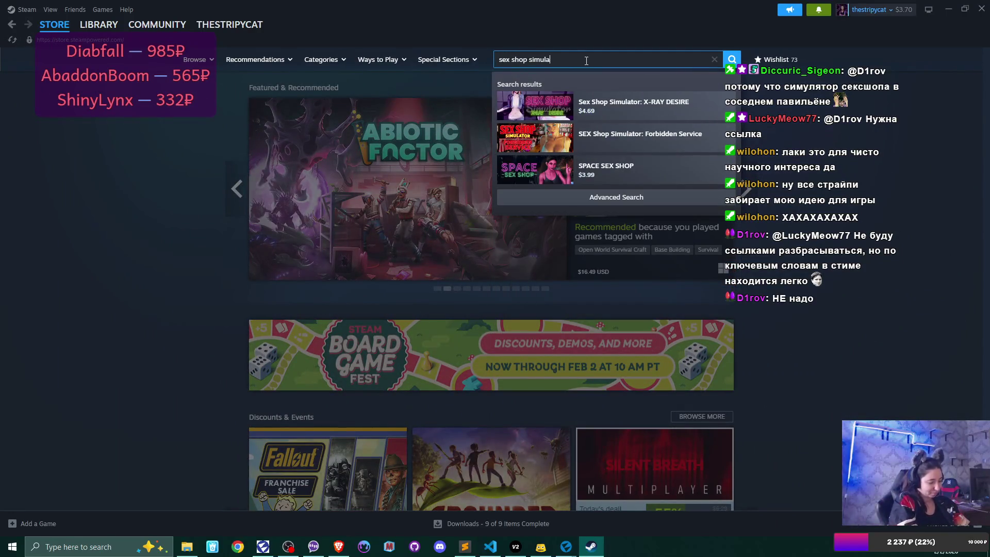
{"action": "type", "text": "tor"}
{"action": "key", "text": "Return"}
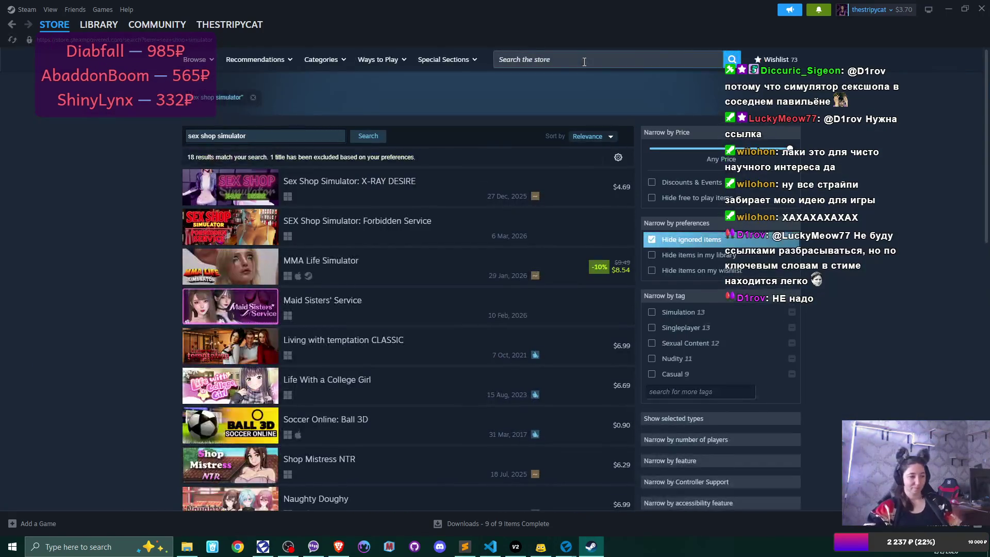
{"action": "left_click", "coordinate": [948, 9]}
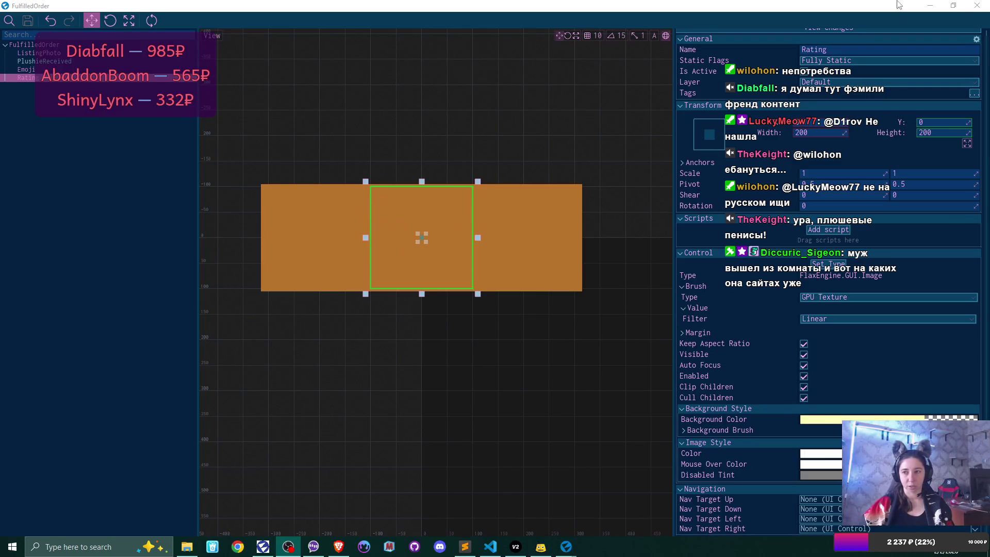
Float the prefab editor, move it higher, widen it both ways, and center the Rating image.
{"action": "left_click", "coordinate": [953, 5]}
{"action": "mouse_move", "coordinate": [545, 111]}
{"action": "left_mouse_down"}
{"action": "mouse_move", "coordinate": [559, 85]}
{"action": "mouse_move", "coordinate": [551, 73]}
{"action": "left_mouse_up"}
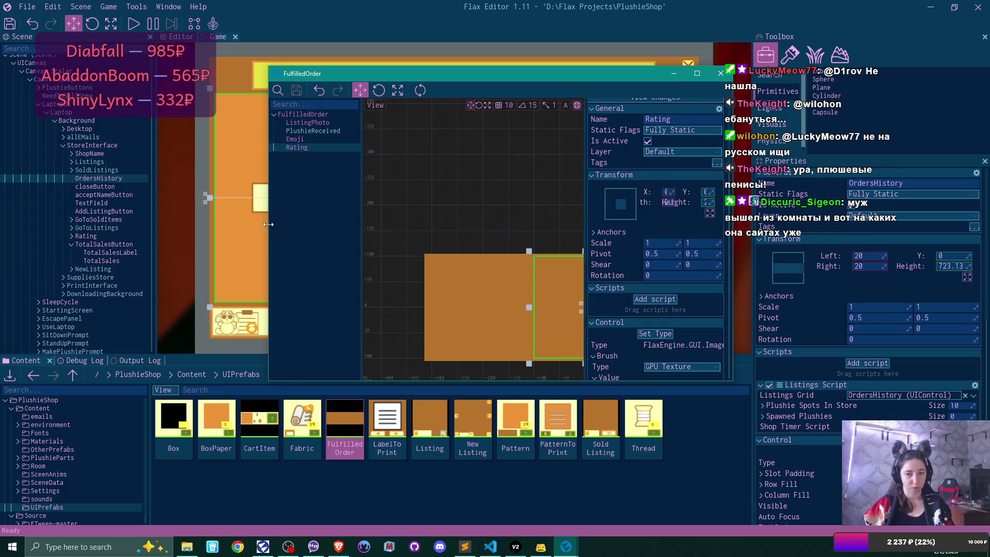
{"action": "left_click_drag", "start_coordinate": [268, 224], "coordinate": [181, 225]}
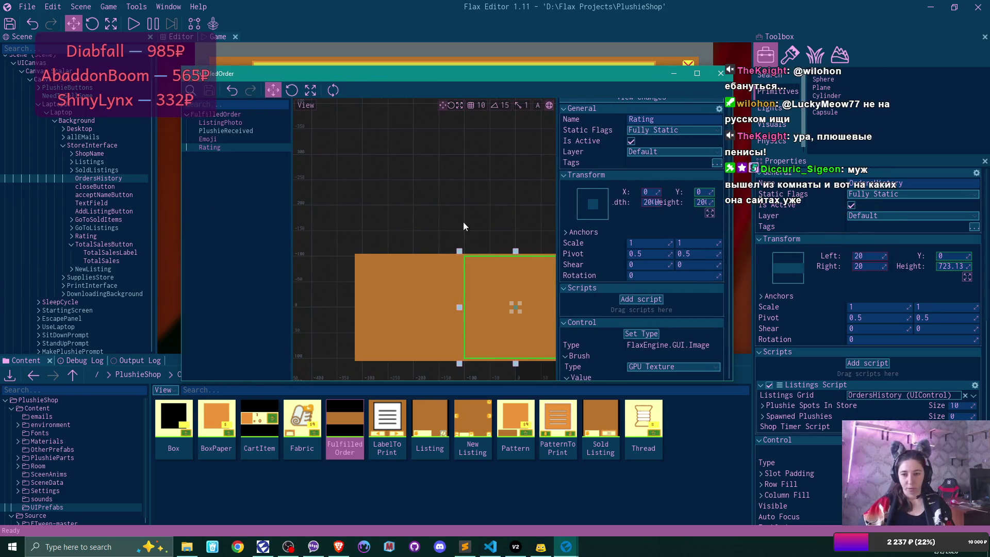
{"action": "left_click_drag", "start_coordinate": [474, 188], "coordinate": [404, 160]}
{"action": "left_click_drag", "start_coordinate": [734, 231], "coordinate": [921, 236]}
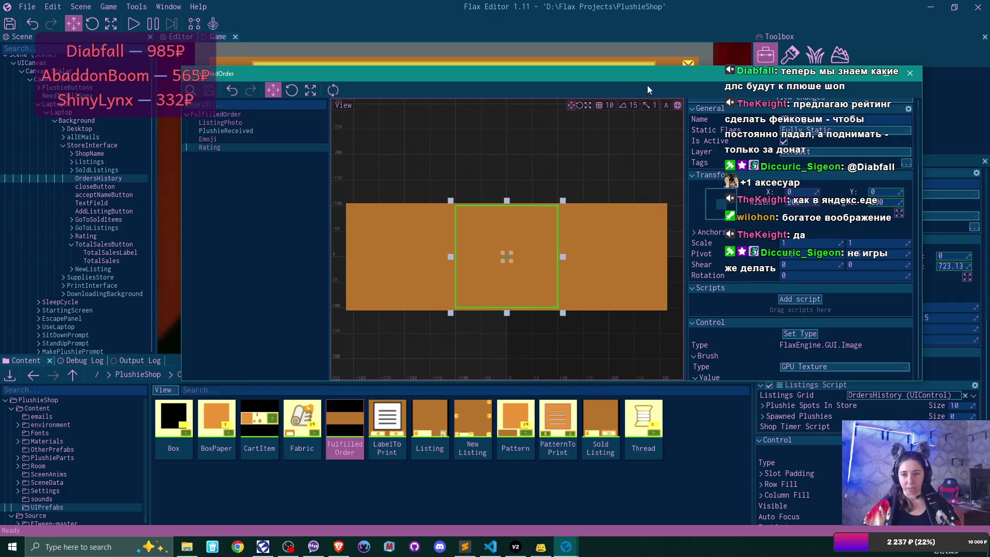
{"action": "mouse_move", "coordinate": [637, 78]}
{"action": "left_mouse_down"}
{"action": "mouse_move", "coordinate": [654, 369]}
{"action": "mouse_move", "coordinate": [675, 107]}
{"action": "left_mouse_up"}
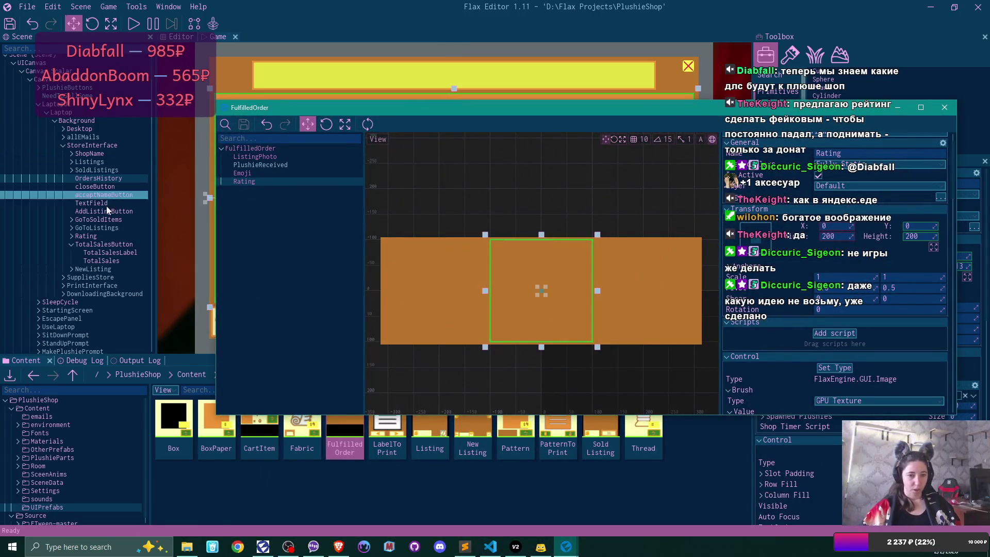
Copy the store's Rating element from the main Scene tree.
{"action": "right_click", "coordinate": [94, 236]}
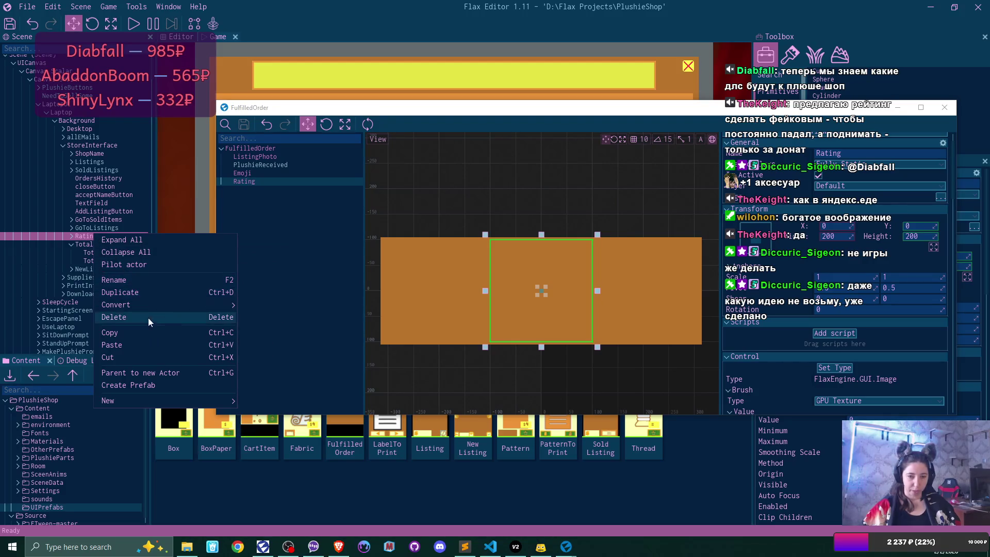
{"action": "left_click", "coordinate": [152, 332]}
{"action": "left_click", "coordinate": [265, 149]}
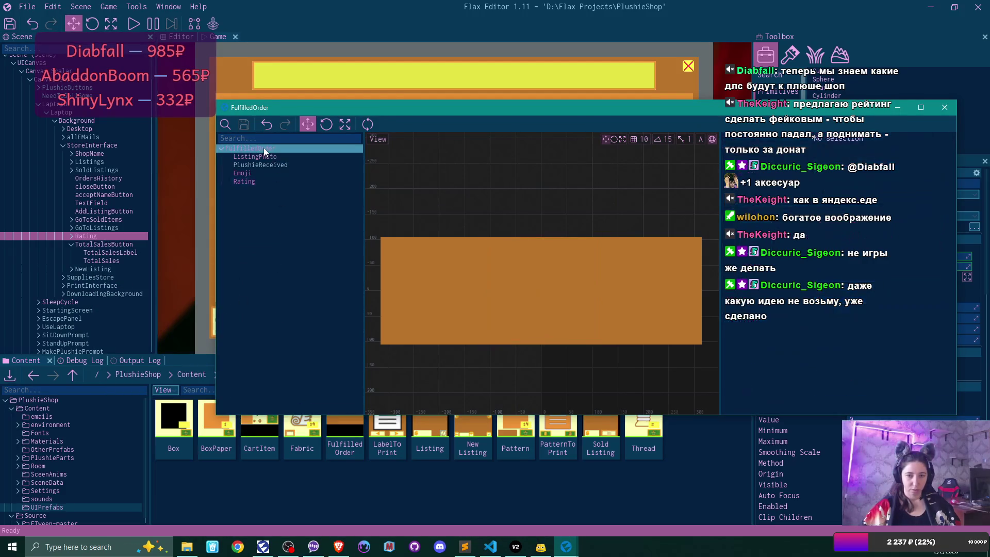
{"action": "right_click", "coordinate": [264, 150]}
{"action": "left_click", "coordinate": [244, 175]}
Paste it into the prefab as Rating 0 and nest it under the Rating image.
{"action": "left_click", "coordinate": [247, 181]}
{"action": "right_click", "coordinate": [246, 181]}
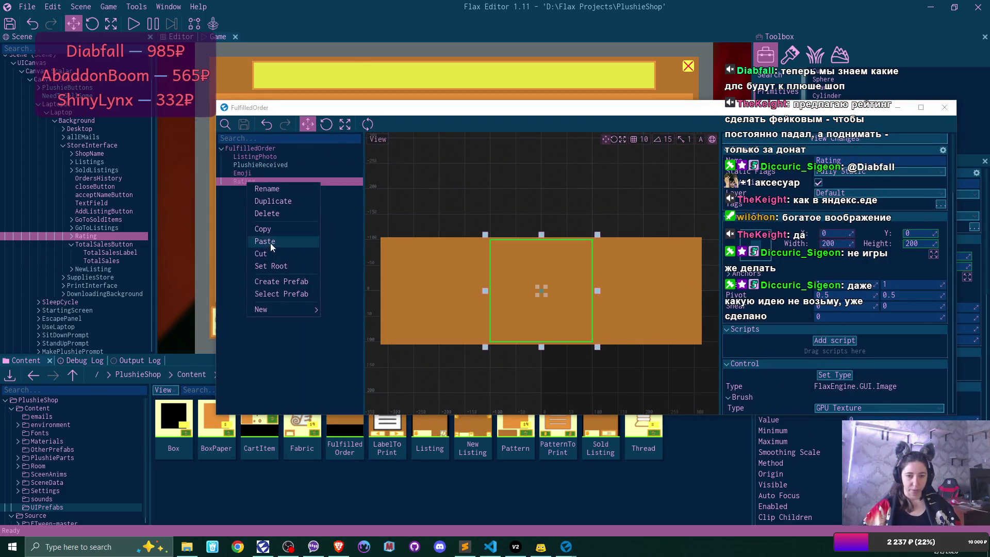
{"action": "left_click", "coordinate": [268, 242]}
{"action": "left_click", "coordinate": [246, 181]}
{"action": "left_click_drag", "start_coordinate": [246, 192], "coordinate": [244, 181]}
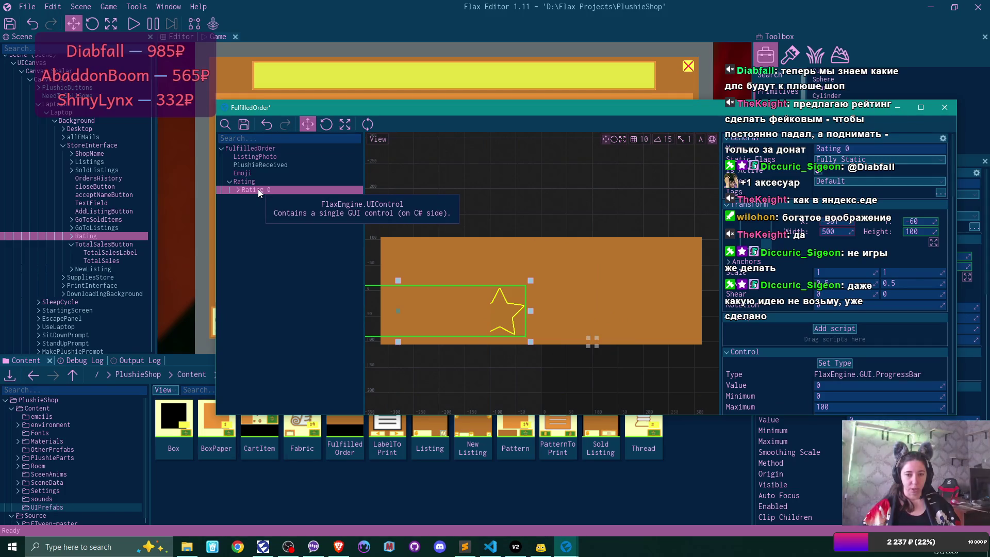
Anchor Rating 0 stretched across the top with a Left offset of 0.
{"action": "left_click", "coordinate": [768, 238]}
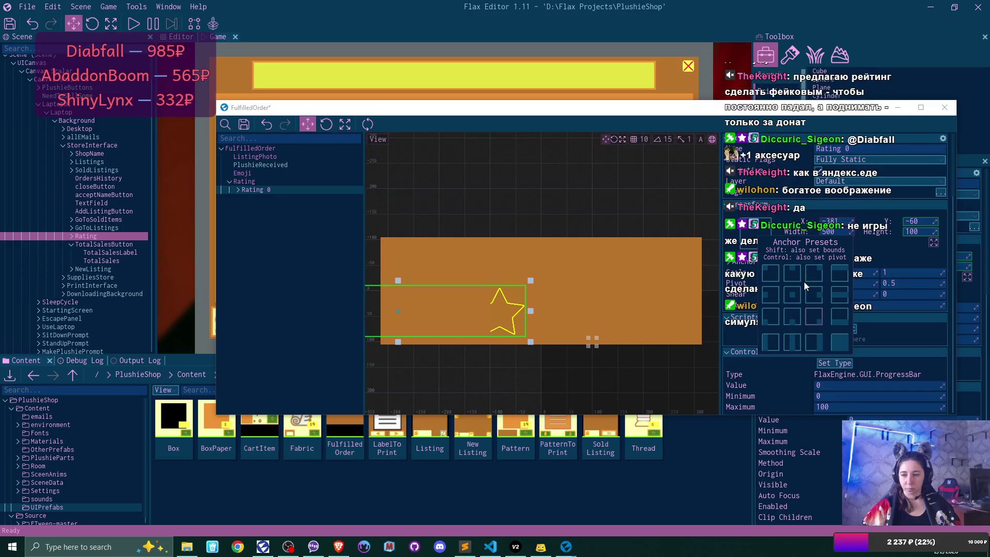
{"action": "left_click", "coordinate": [833, 278]}
{"action": "left_click", "coordinate": [835, 222]}
{"action": "type", "text": "0"}
{"action": "key", "text": "Tab"}
{"action": "type", "text": "0"}
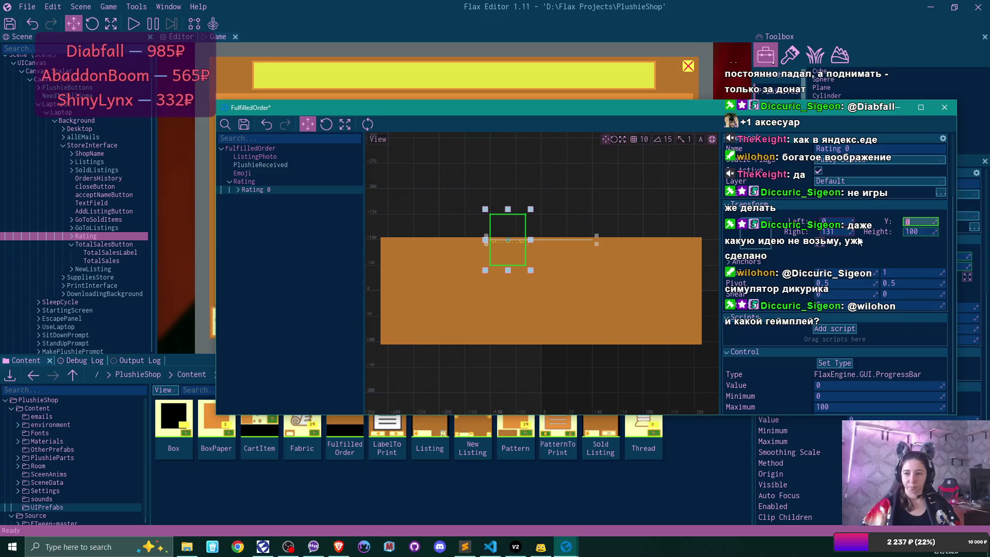
Set Rating 0's Right to 0, height to 50, and nudge it down to Y 26.
{"action": "left_click", "coordinate": [838, 232]}
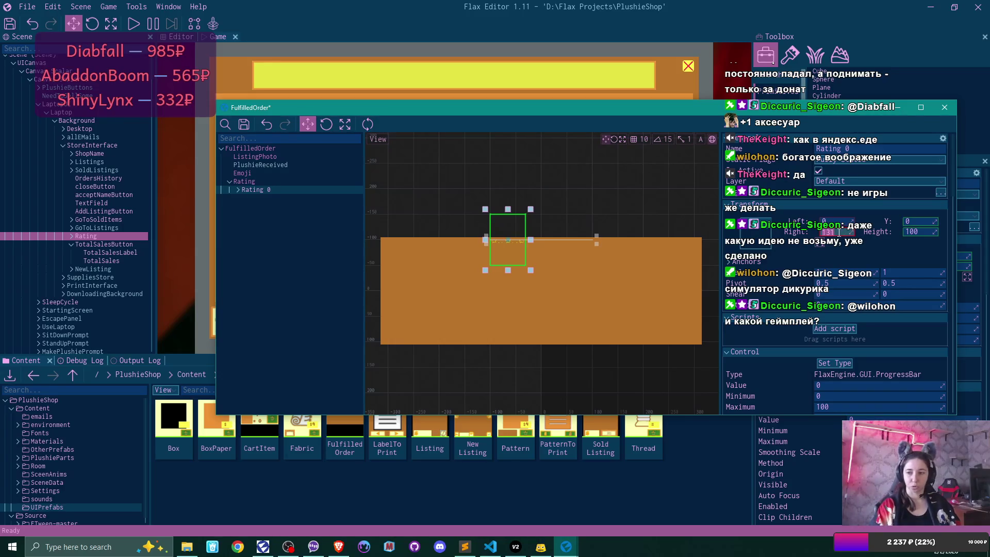
{"action": "type", "text": "0"}
{"action": "key", "text": "Tab"}
{"action": "type", "text": "0"}
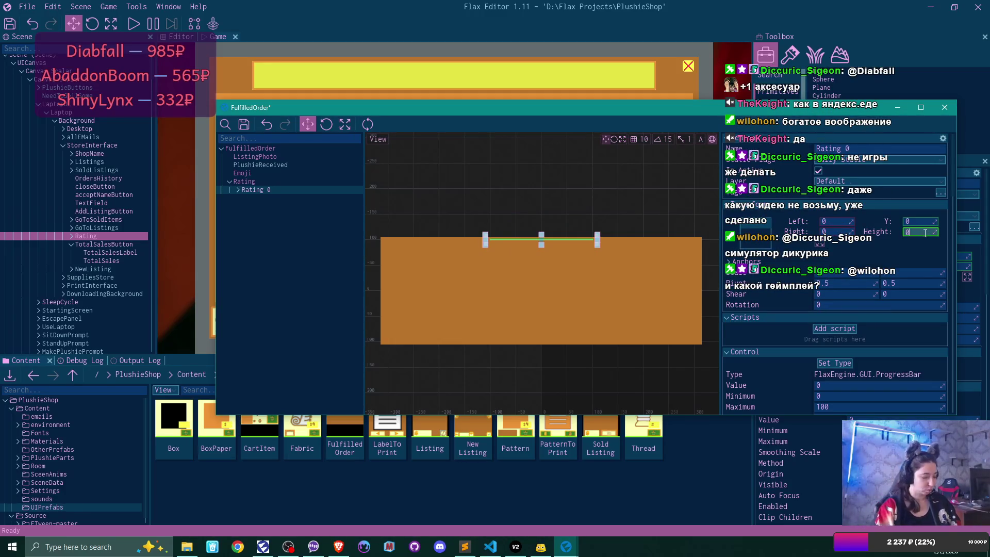
{"action": "key", "text": "ctrl+z"}
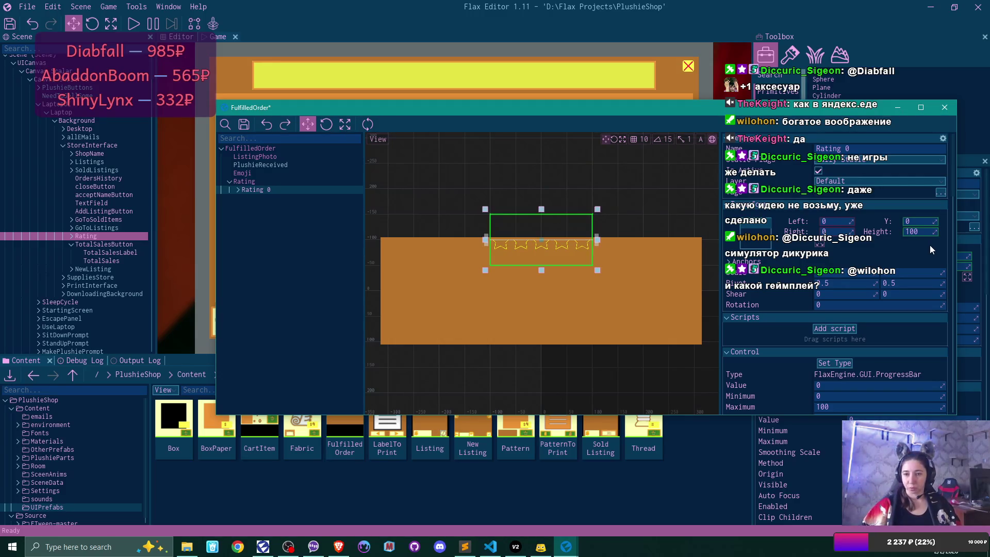
{"action": "type", "text": "50"}
{"action": "key", "text": "Return"}
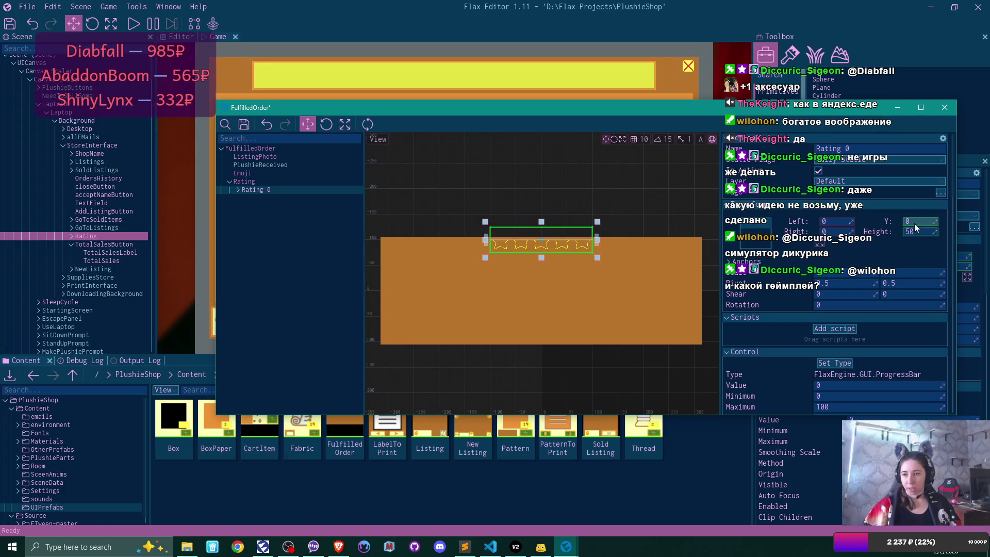
{"action": "left_click_drag", "start_coordinate": [937, 222], "coordinate": [948, 221]}
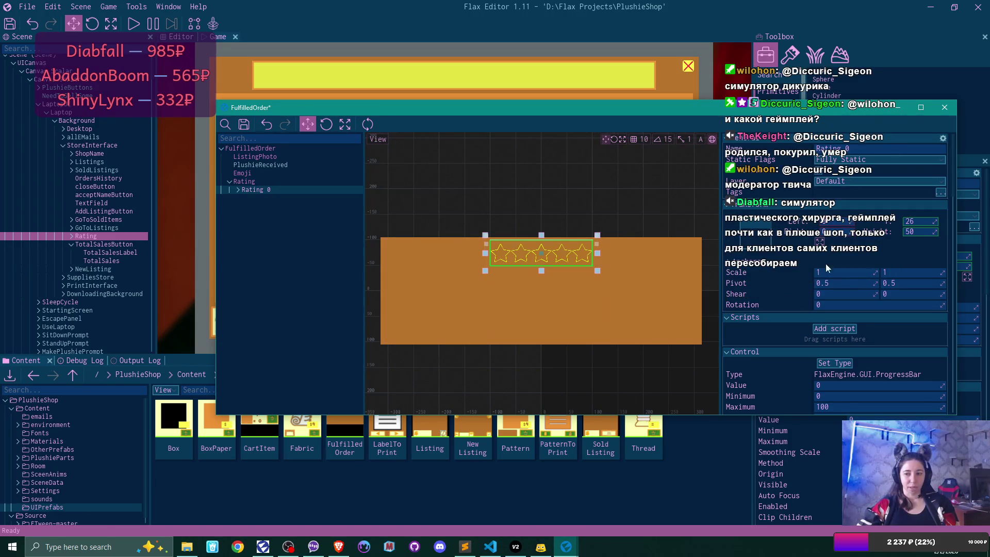
{"action": "scroll", "coordinate": [904, 282], "scroll_direction": "down", "scroll_amount": 1}
{"action": "scroll", "coordinate": [905, 281], "scroll_direction": "down", "scroll_amount": 2}
{"action": "scroll", "coordinate": [905, 282], "scroll_direction": "down", "scroll_amount": 1}
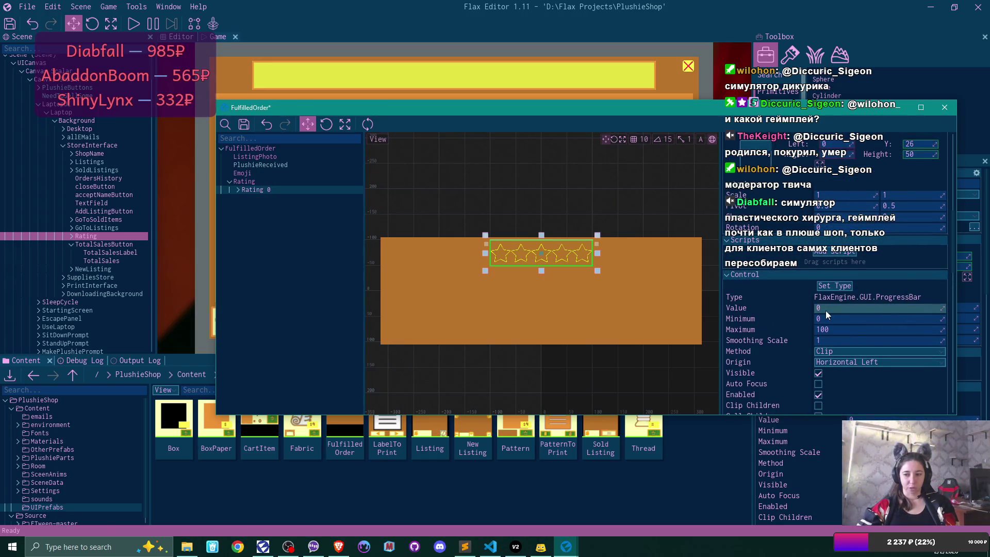
{"action": "left_click", "coordinate": [237, 190]}
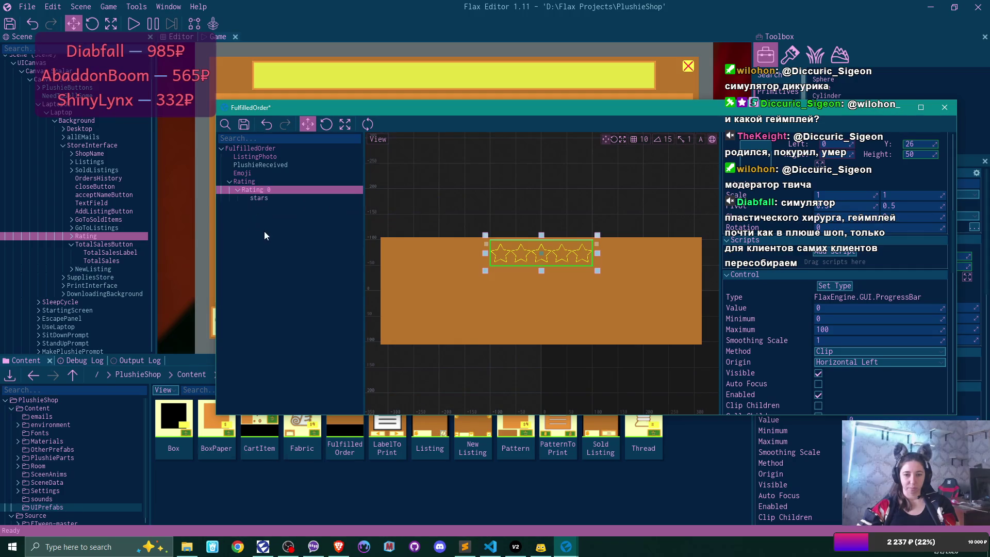
{"action": "left_click", "coordinate": [239, 190]}
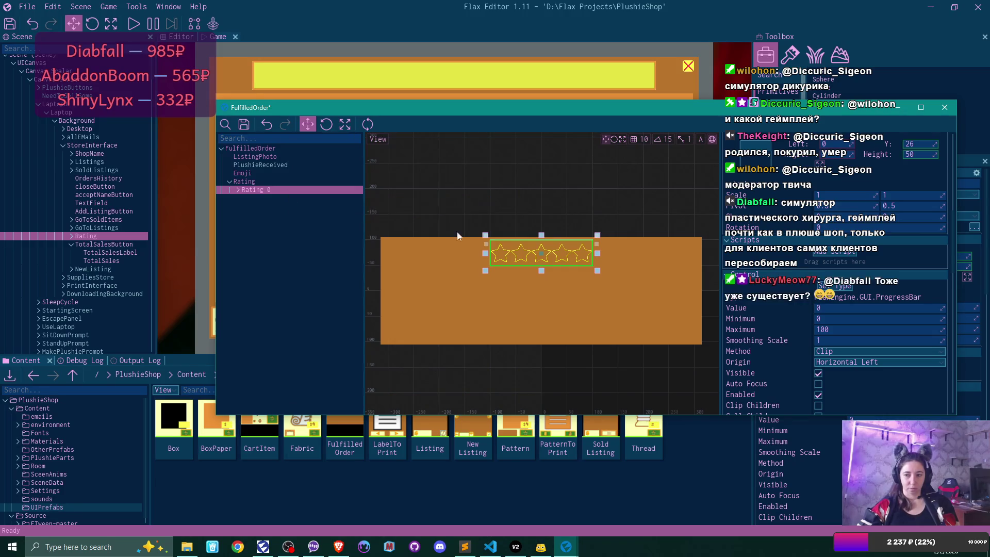
{"action": "scroll", "coordinate": [902, 333], "scroll_direction": "up", "scroll_amount": 3}
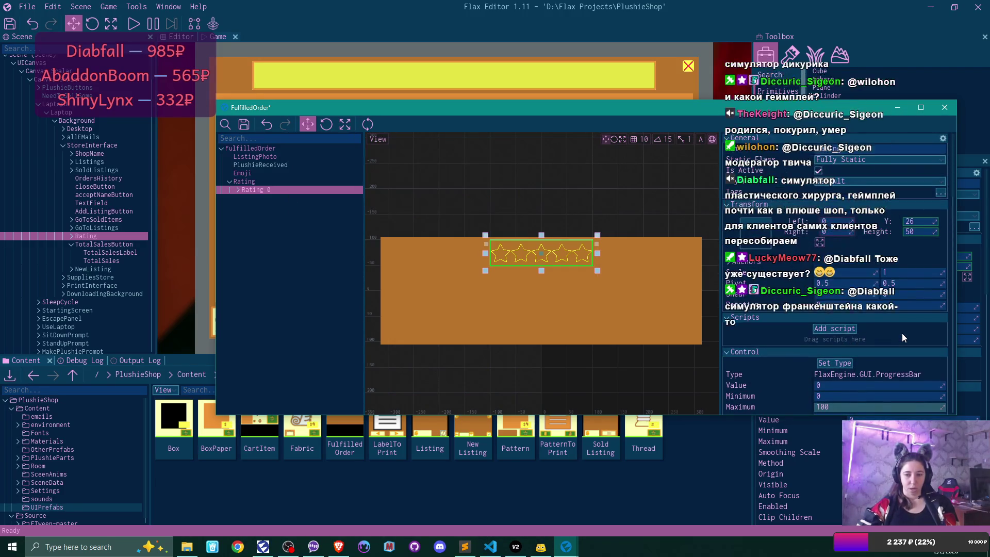
{"action": "left_click", "coordinate": [244, 183]}
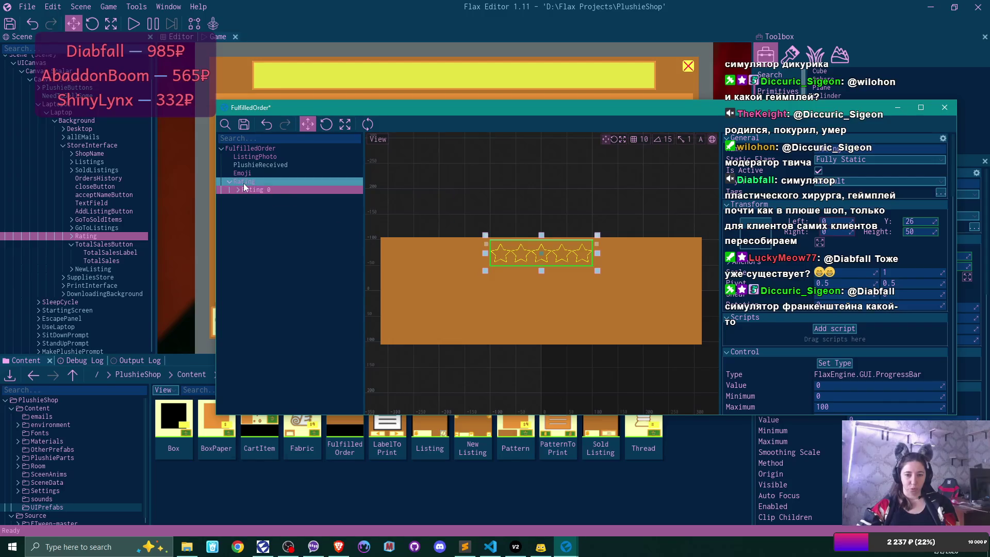
Add a new UI Control under the Rating node and name it RatingValue.
{"action": "right_click", "coordinate": [244, 187]}
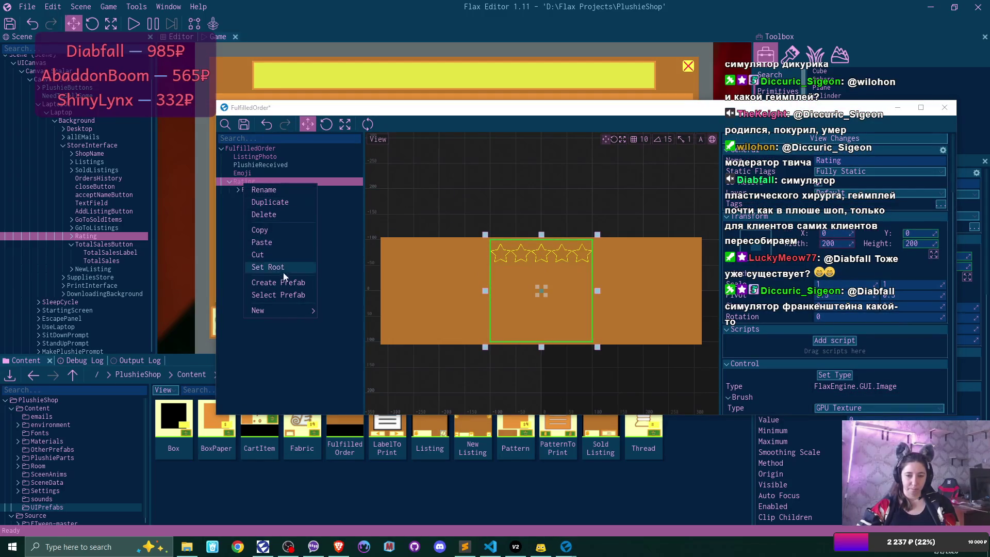
{"action": "mouse_move", "coordinate": [293, 310]}
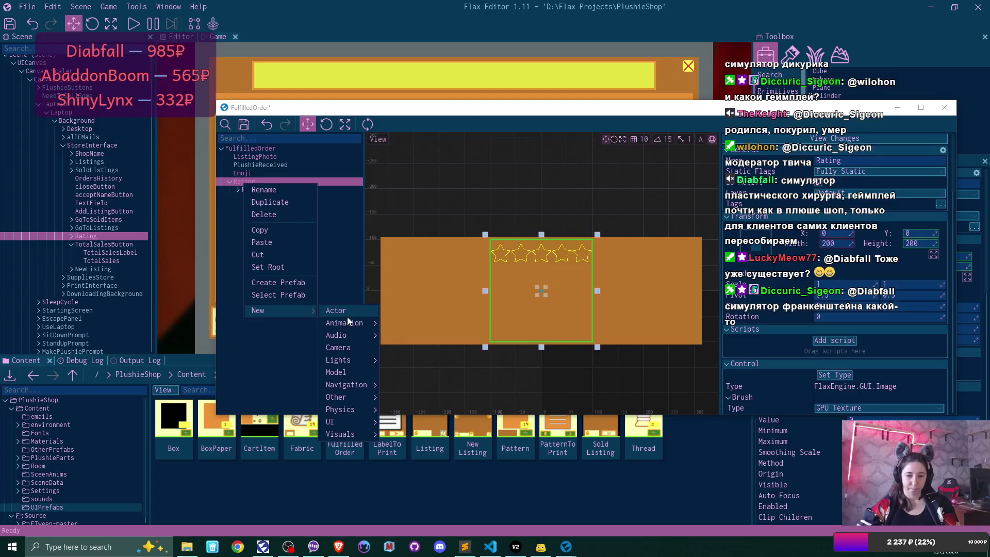
{"action": "mouse_move", "coordinate": [356, 423]}
{"action": "left_click", "coordinate": [407, 458]}
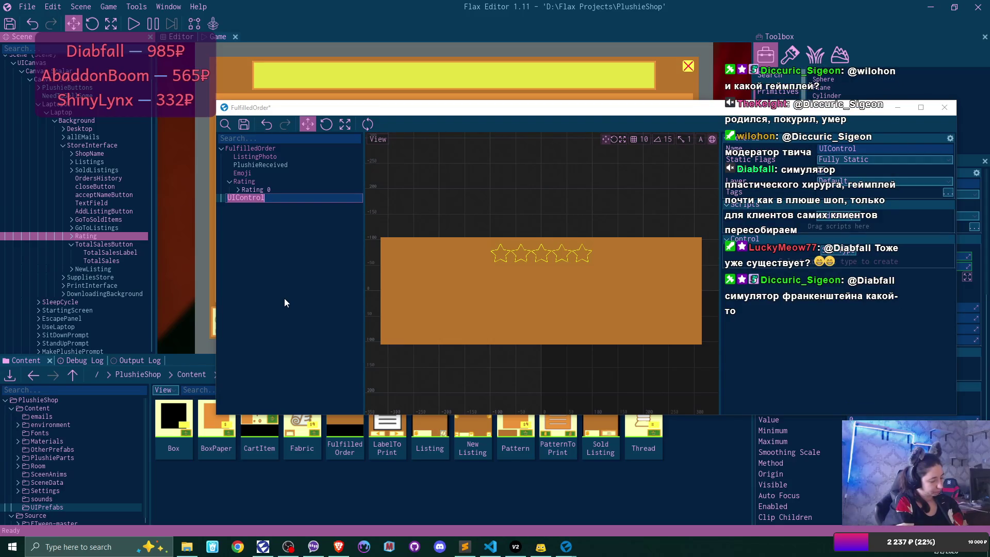
{"action": "type", "text": "Rat"}
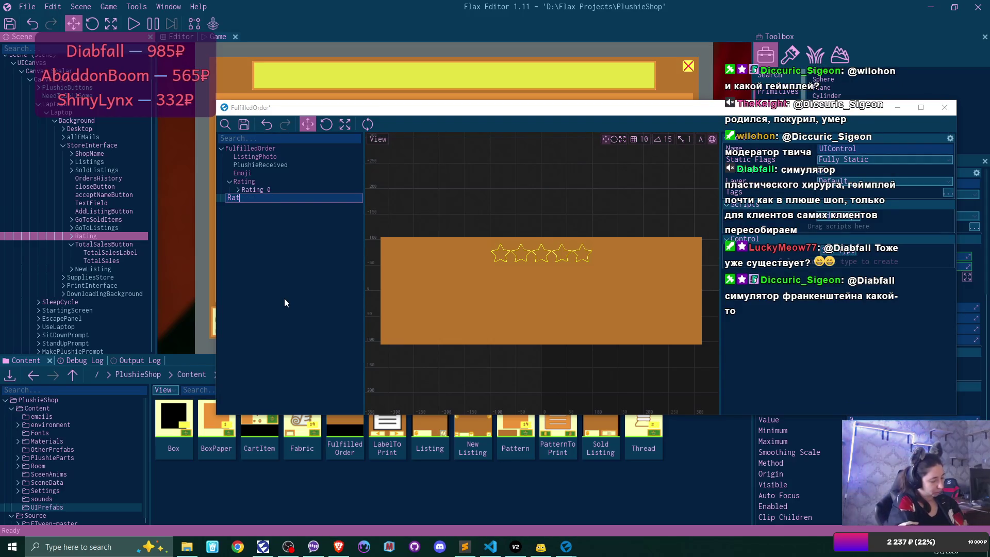
{"action": "type", "text": "ingValue"}
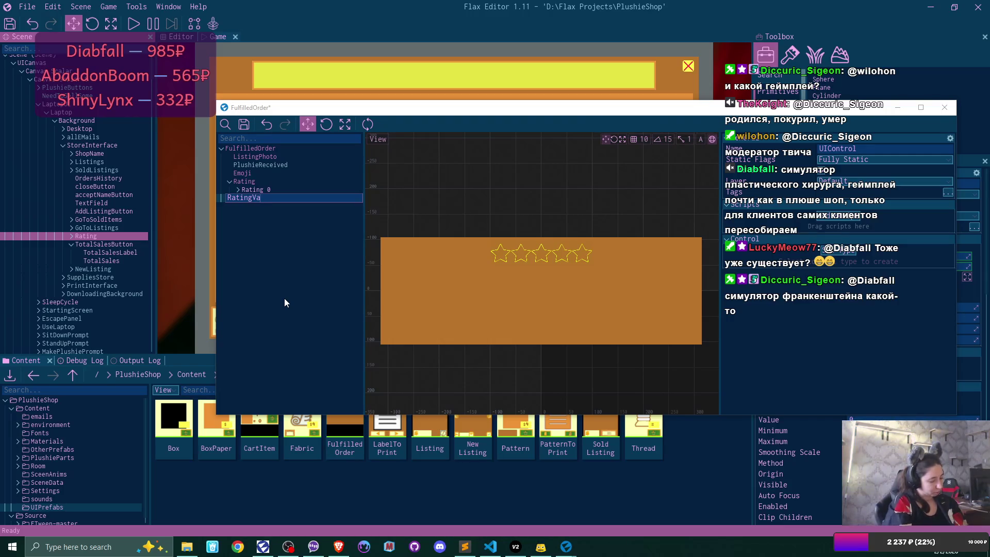
{"action": "key", "text": "Return"}
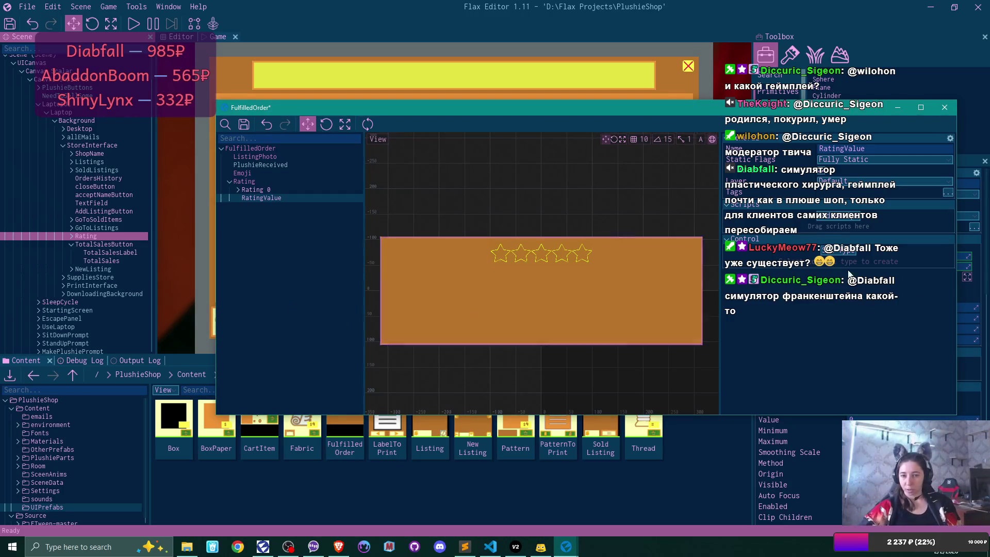
{"action": "left_click", "coordinate": [843, 255]}
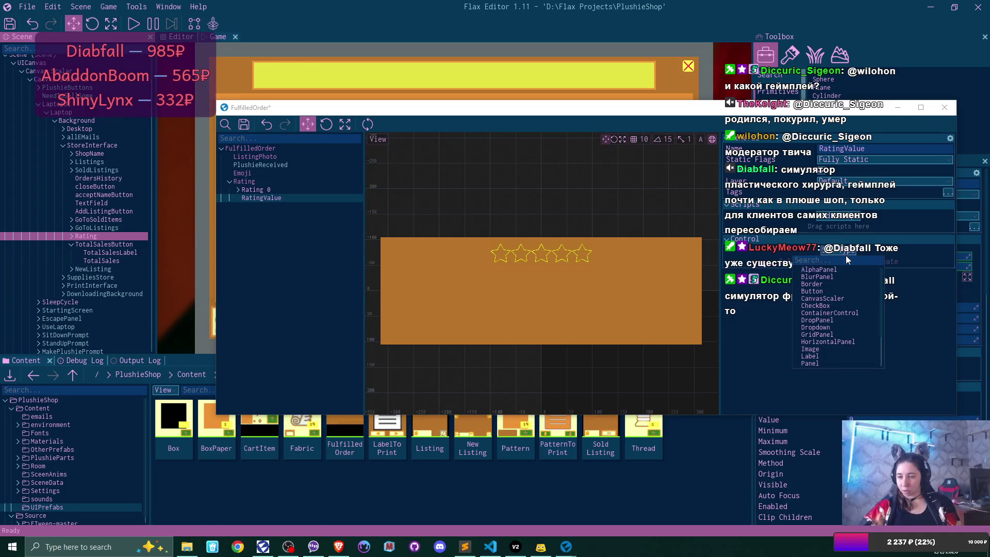
Make RatingValue a Label anchored stretched along the card bottom, dragged slightly lower.
{"action": "left_click", "coordinate": [853, 355]}
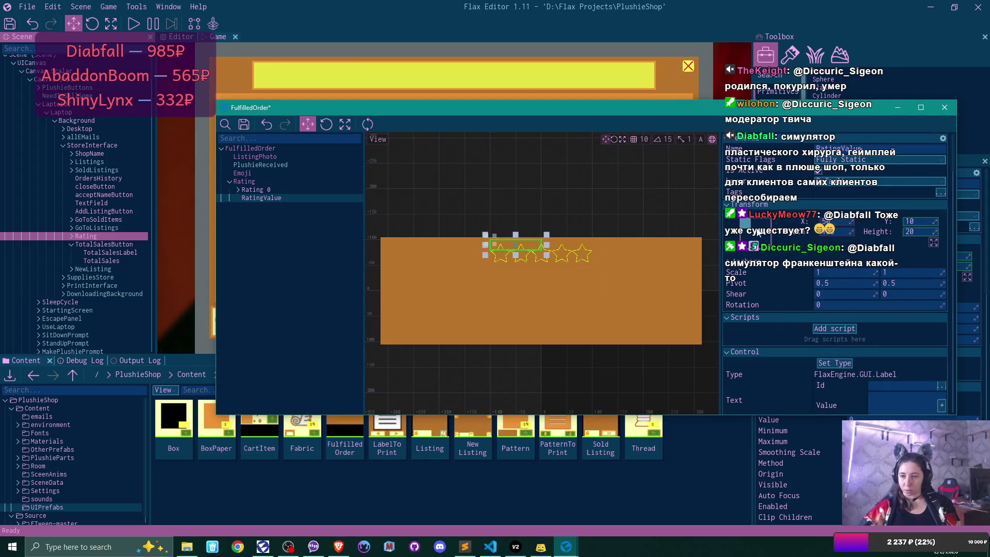
{"action": "left_click", "coordinate": [745, 223]}
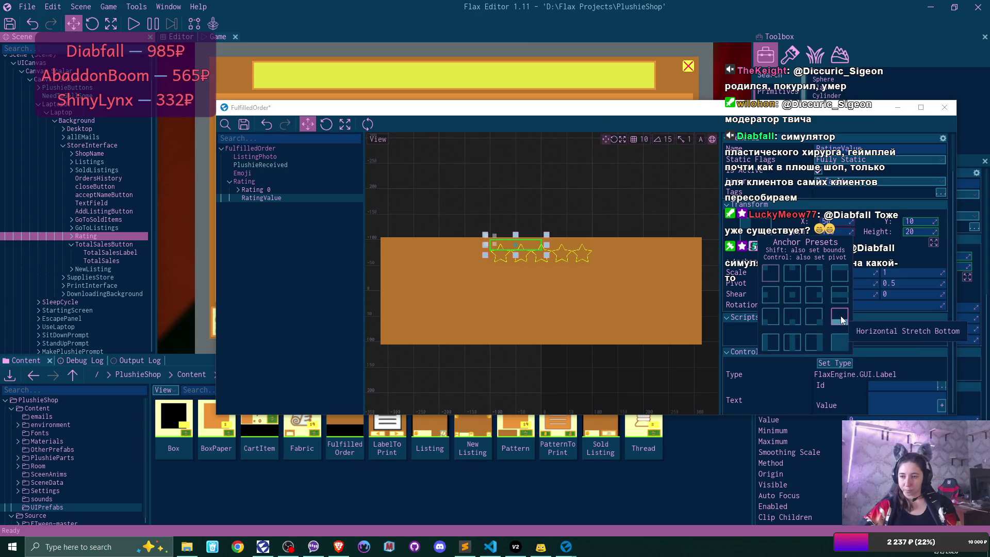
{"action": "left_click", "coordinate": [840, 316]}
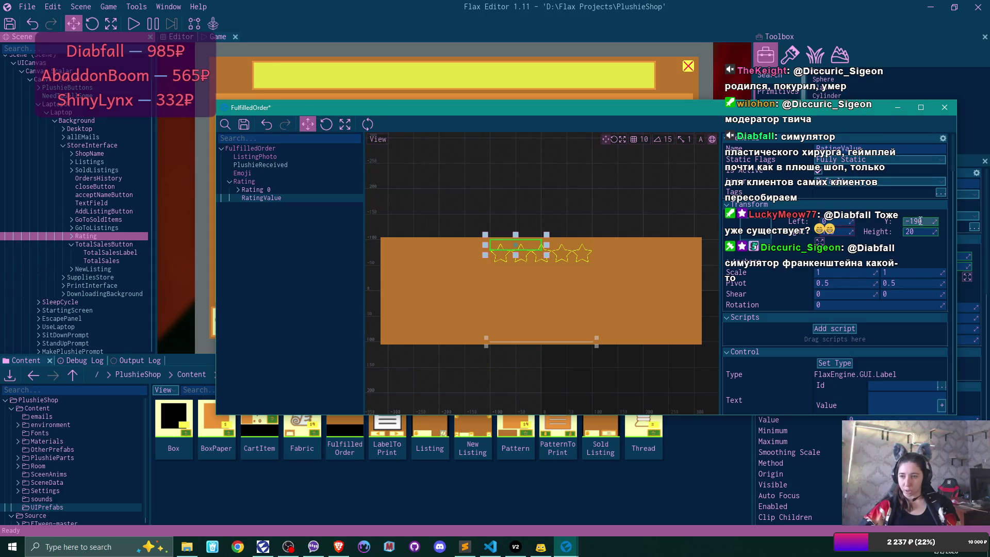
{"action": "left_click", "coordinate": [935, 221]}
{"action": "mouse_move", "coordinate": [935, 221]}
{"action": "left_mouse_down"}
{"action": "mouse_move", "coordinate": [974, 220]}
{"action": "mouse_move", "coordinate": [927, 222]}
{"action": "left_mouse_up"}
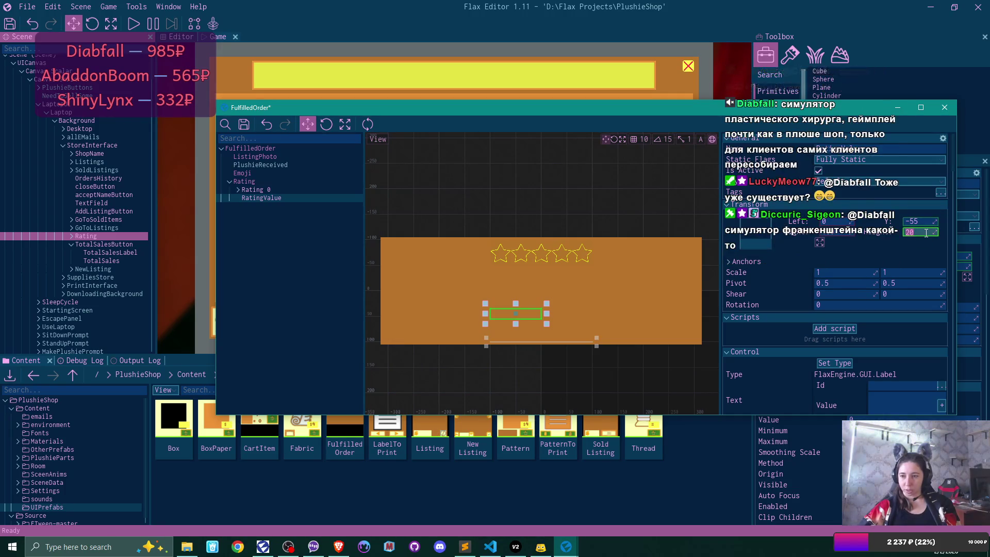
Set the label's Right offset to 0, height to 140 and Y to -75.
{"action": "left_click", "coordinate": [925, 232]}
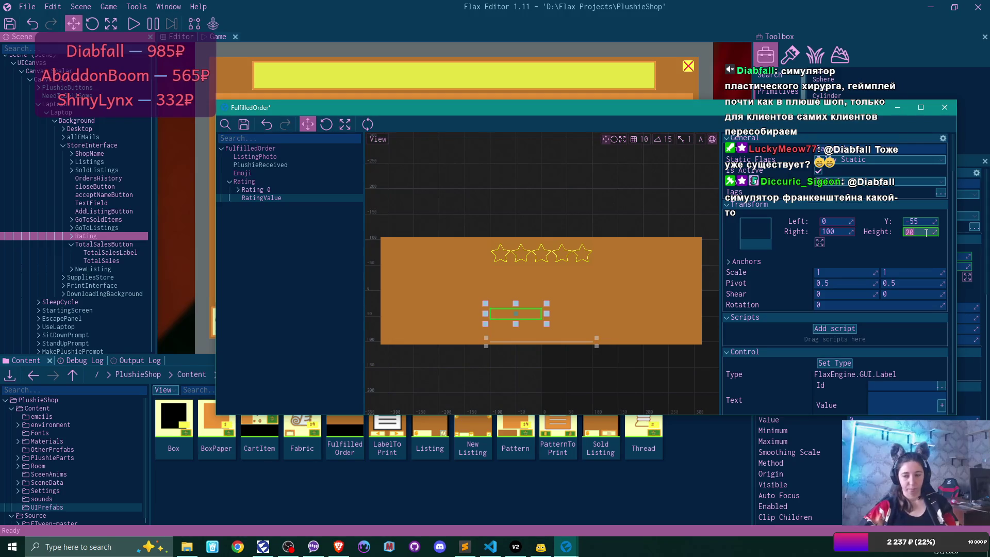
{"action": "left_click", "coordinate": [835, 233]}
{"action": "type", "text": "0"}
{"action": "key", "text": "Return"}
{"action": "left_click", "coordinate": [927, 232]}
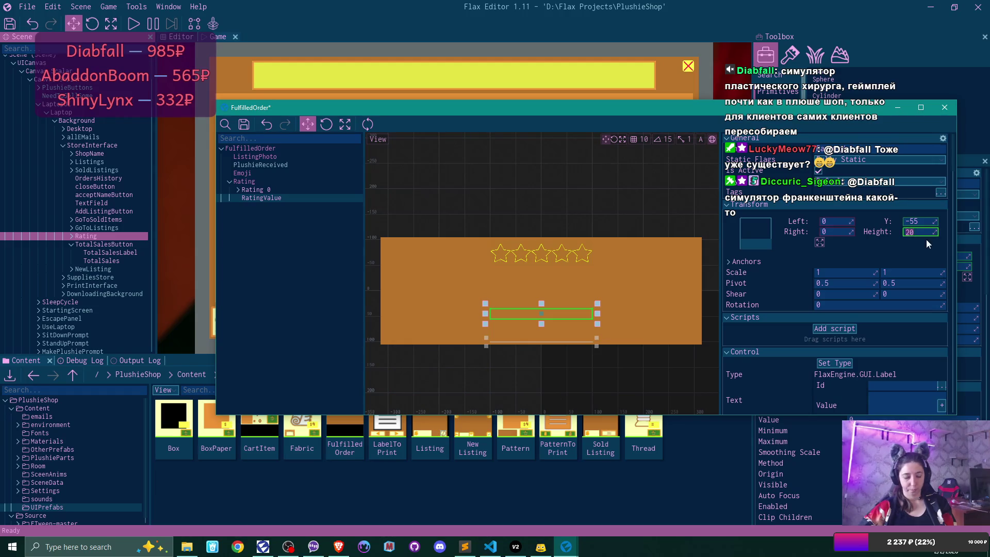
{"action": "type", "text": "2150"}
{"action": "key", "text": "Return"}
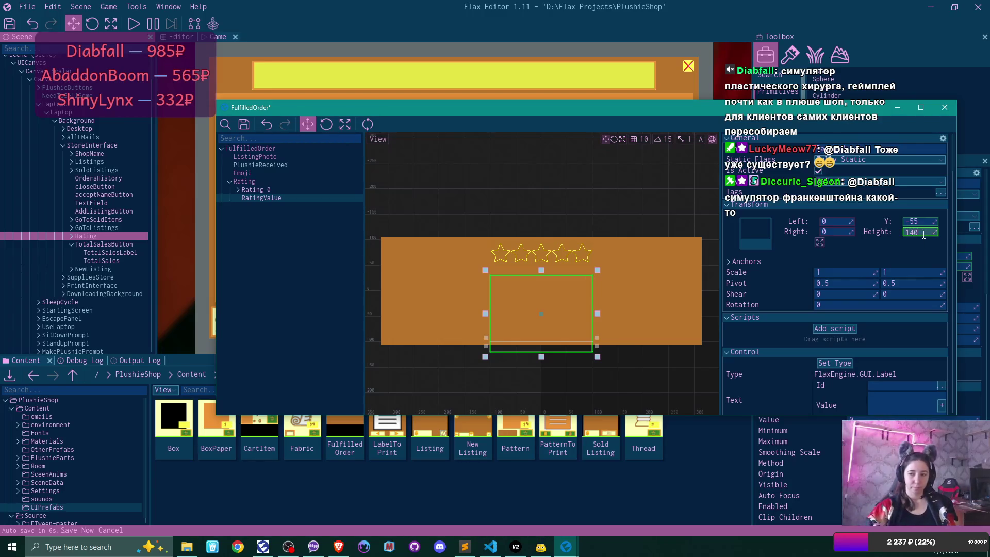
{"action": "key", "text": "Return"}
{"action": "left_click", "coordinate": [924, 221]}
{"action": "type", "text": "-"}
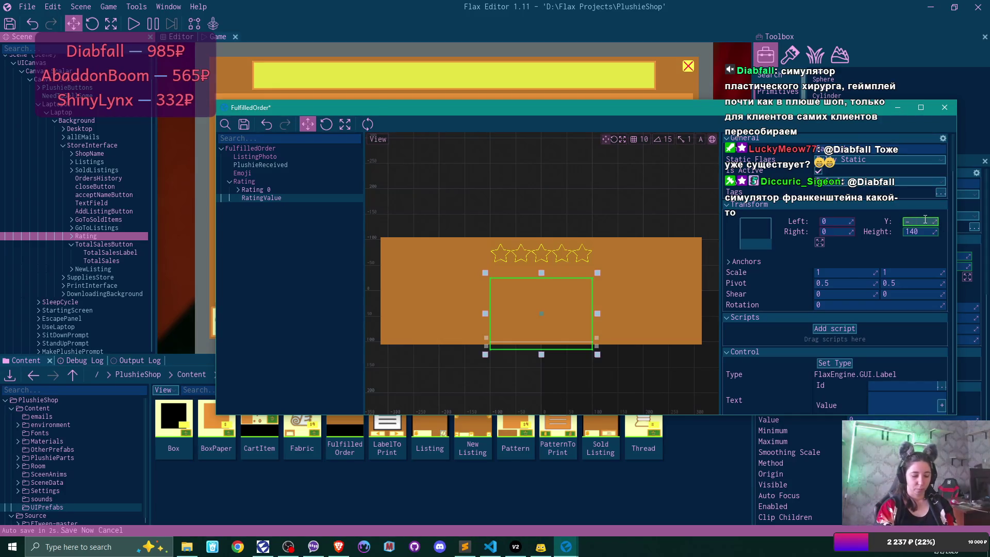
{"action": "key", "text": "Return"}
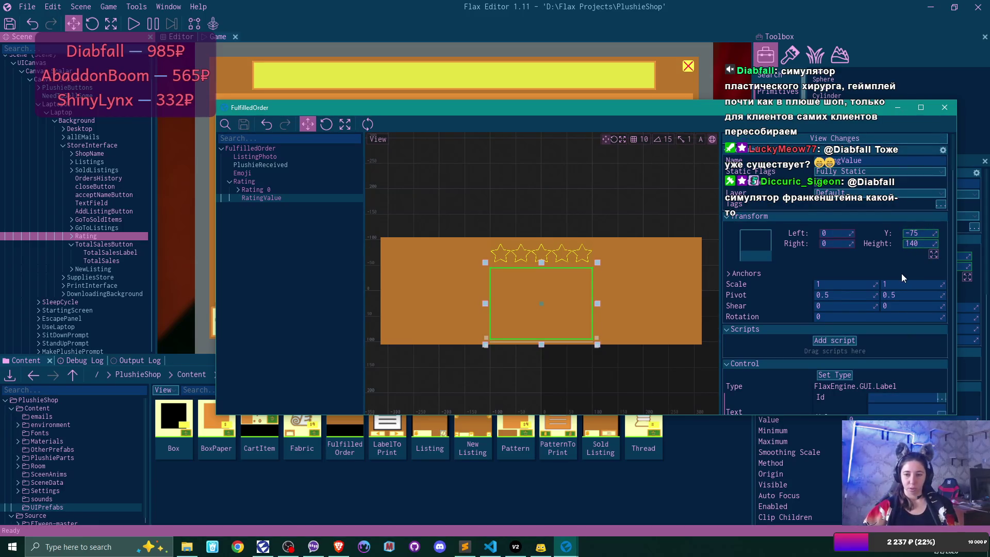
{"action": "scroll", "coordinate": [904, 314], "scroll_direction": "down", "scroll_amount": 5}
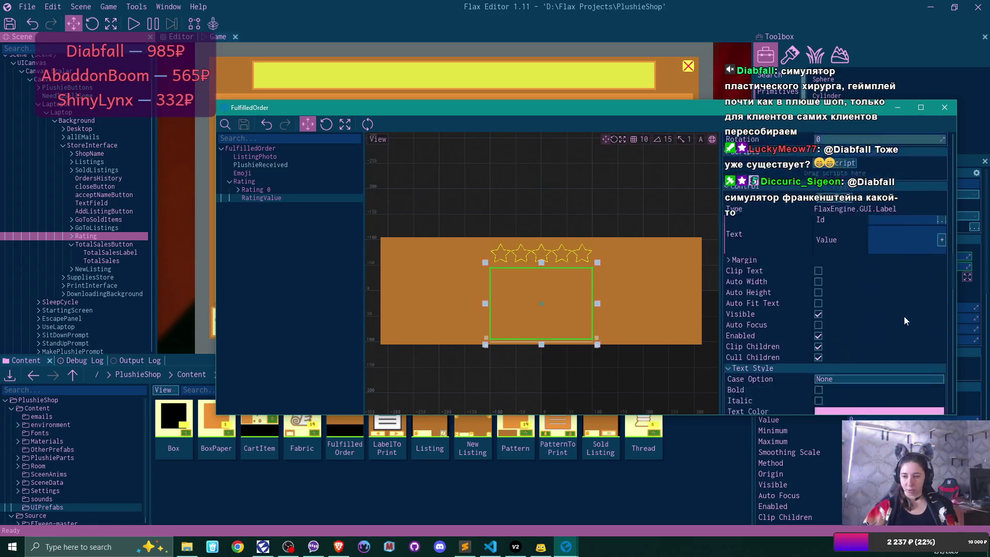
Try a pale yellow label background with the eyedropper, then cancel to keep it transparent.
{"action": "scroll", "coordinate": [904, 317], "scroll_direction": "down", "scroll_amount": 3}
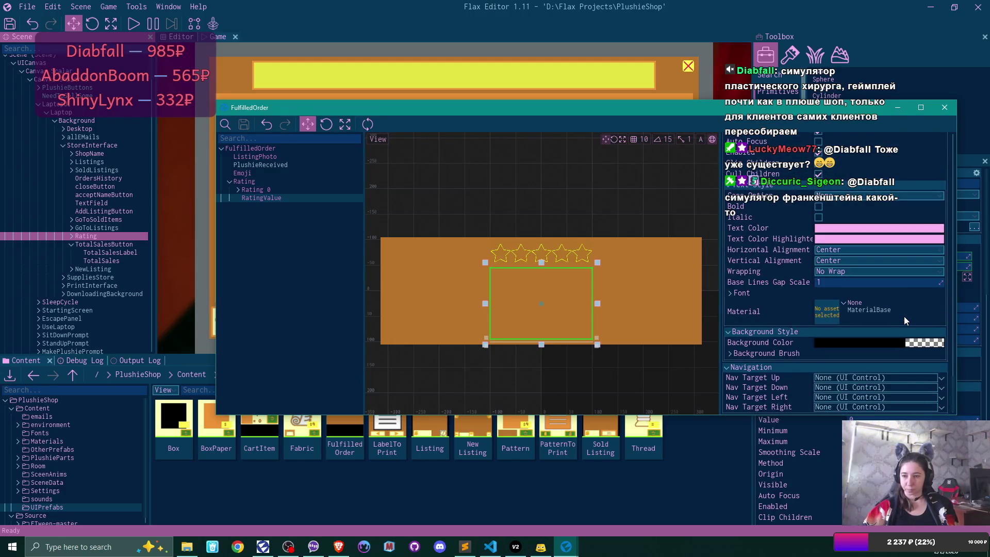
{"action": "left_click", "coordinate": [868, 341]}
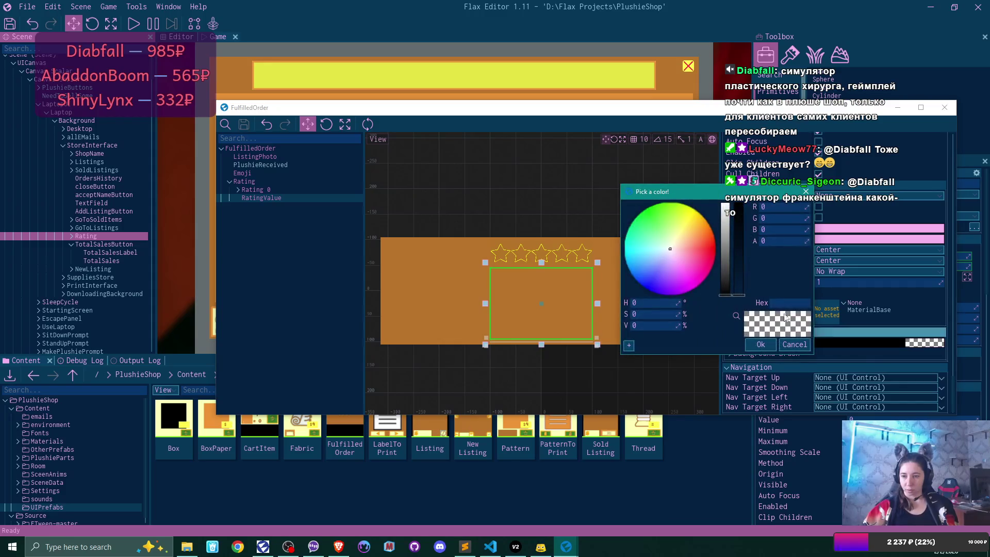
{"action": "left_click", "coordinate": [736, 315]}
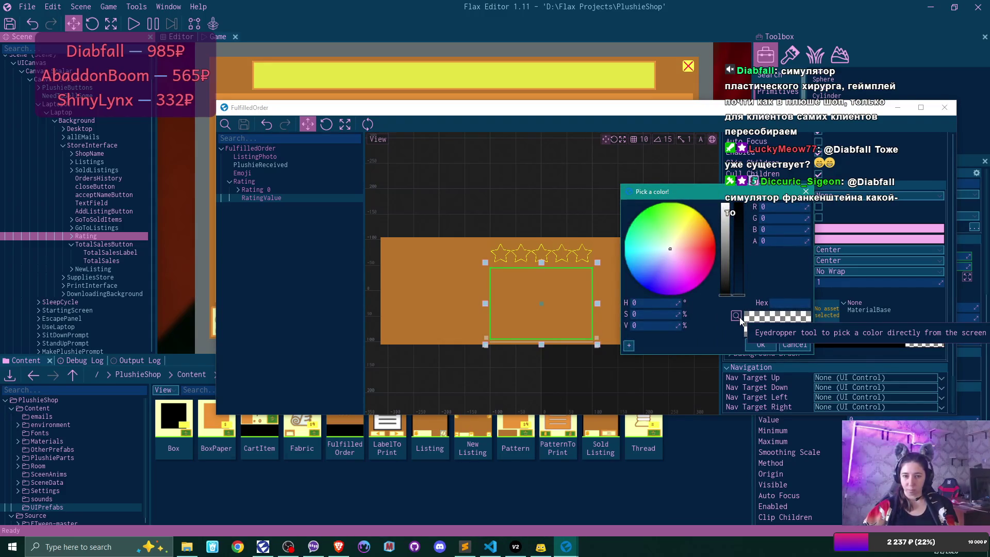
{"action": "left_click", "coordinate": [180, 424]}
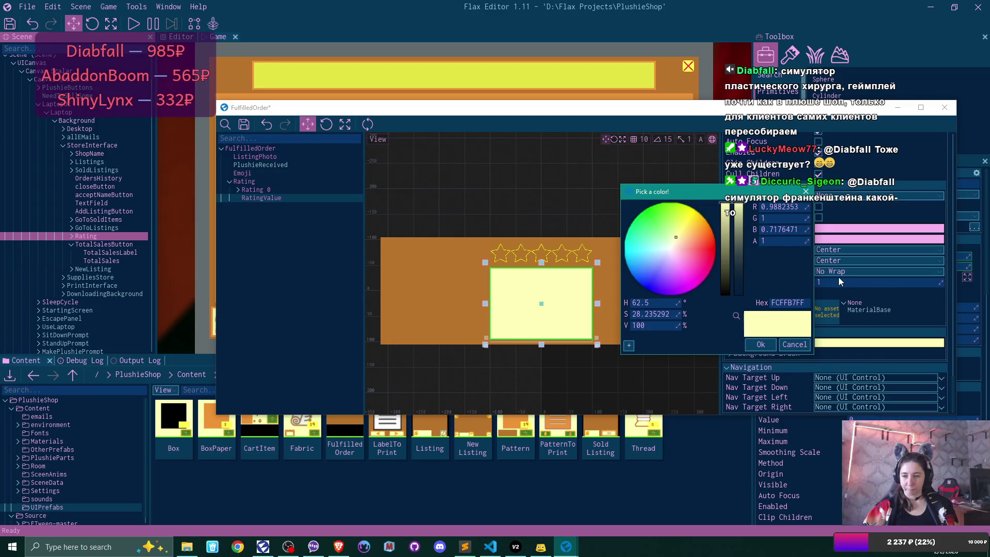
{"action": "left_click", "coordinate": [793, 344]}
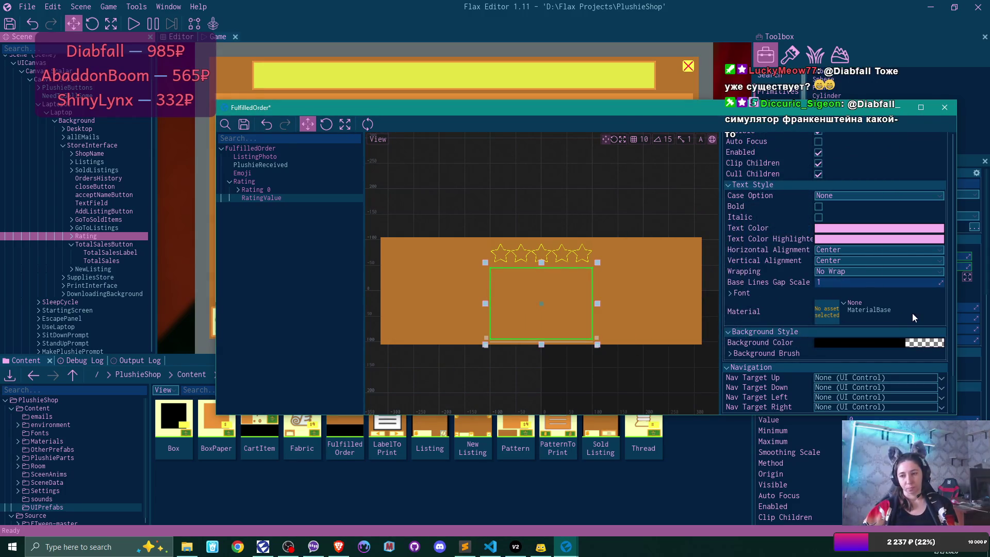
{"action": "scroll", "coordinate": [899, 289], "scroll_direction": "up", "scroll_amount": 3}
{"action": "left_click", "coordinate": [864, 305]}
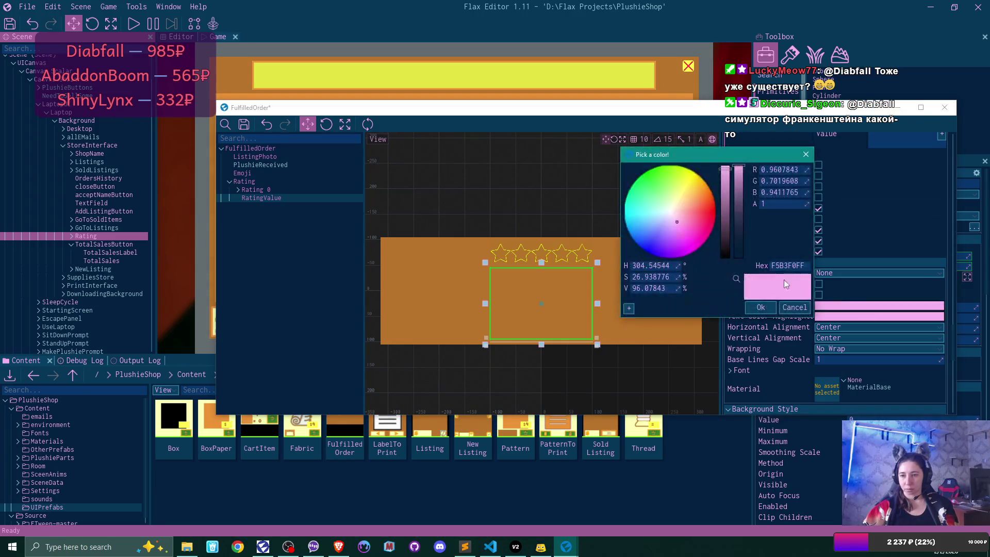
Move the FulfilledOrder window left and resize it so the viewport sits beside the hierarchy.
{"action": "left_click", "coordinate": [735, 282]}
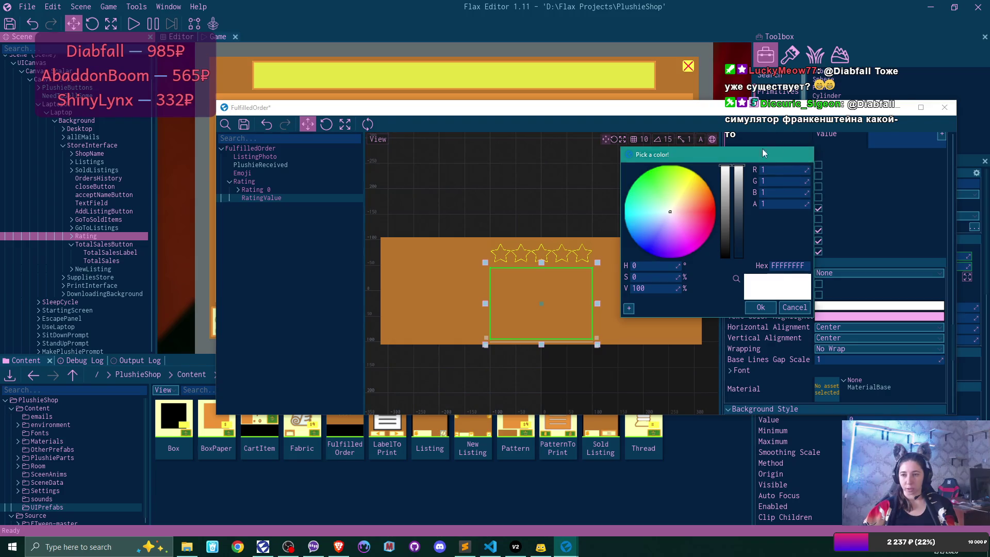
{"action": "left_click_drag", "start_coordinate": [636, 116], "coordinate": [721, 70]}
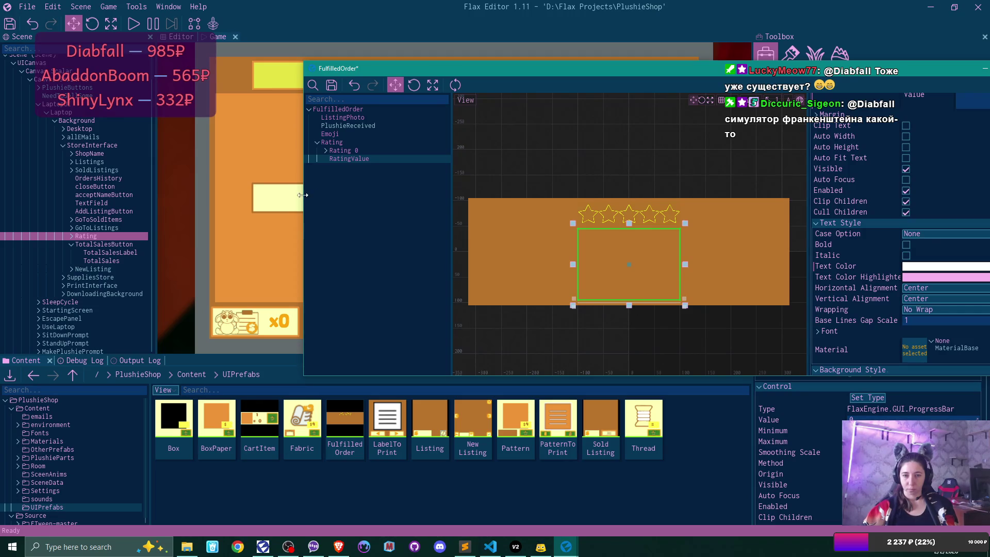
{"action": "left_click_drag", "start_coordinate": [304, 193], "coordinate": [432, 193]}
{"action": "mouse_move", "coordinate": [552, 159]}
{"action": "left_mouse_down"}
{"action": "mouse_move", "coordinate": [506, 161]}
{"action": "mouse_move", "coordinate": [519, 160]}
{"action": "left_mouse_up"}
{"action": "left_click_drag", "start_coordinate": [743, 68], "coordinate": [588, 76]}
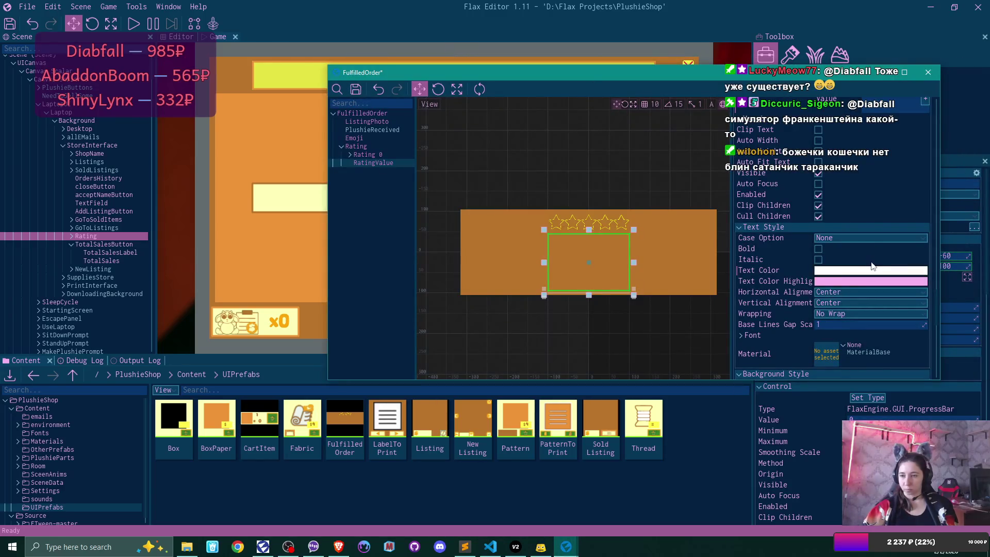
Set the label's text and highlight colours to the x0 badge's orange.
{"action": "left_click", "coordinate": [825, 270]}
{"action": "left_click", "coordinate": [736, 243]}
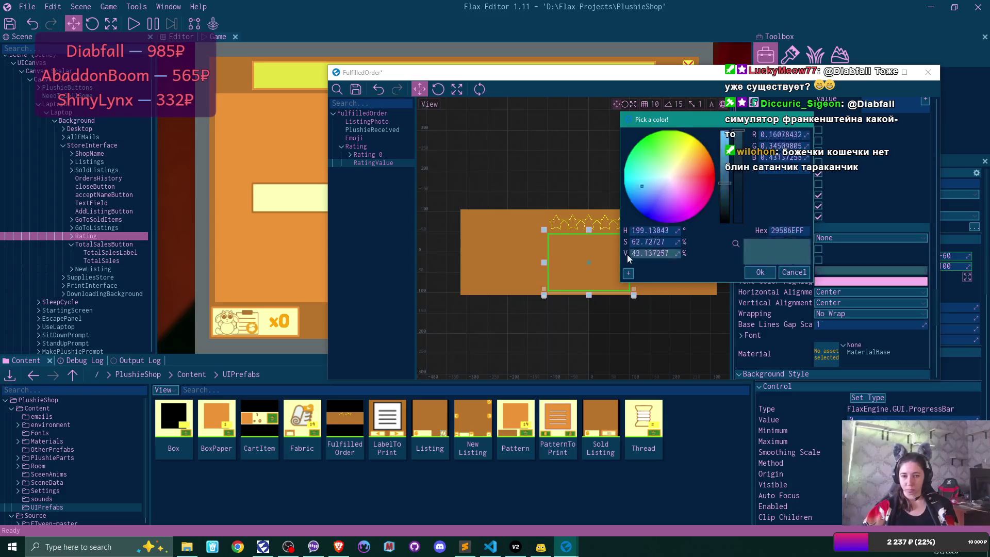
{"action": "left_click", "coordinate": [274, 328]}
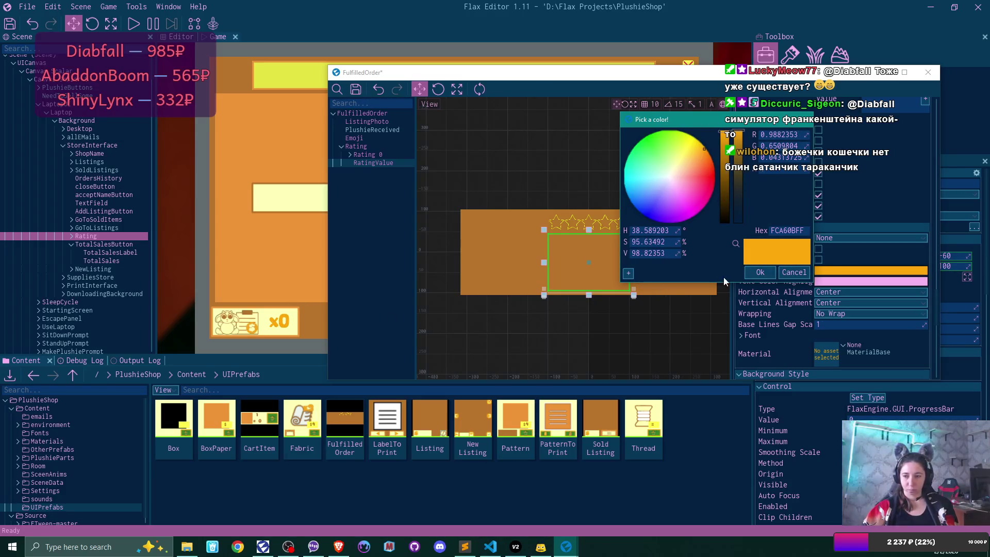
{"action": "left_click", "coordinate": [760, 272]}
{"action": "left_click", "coordinate": [838, 281]}
{"action": "left_click", "coordinate": [735, 254]}
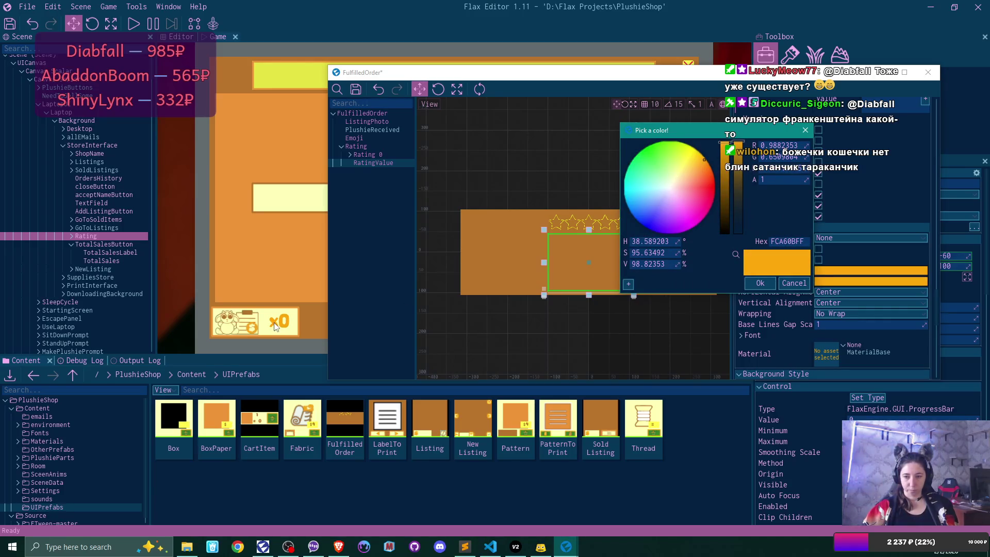
{"action": "left_click", "coordinate": [756, 287]}
Expand the label's font settings and switch its font to More January.
{"action": "scroll", "coordinate": [862, 257], "scroll_direction": "up", "scroll_amount": 1}
{"action": "scroll", "coordinate": [862, 257], "scroll_direction": "up", "scroll_amount": 1}
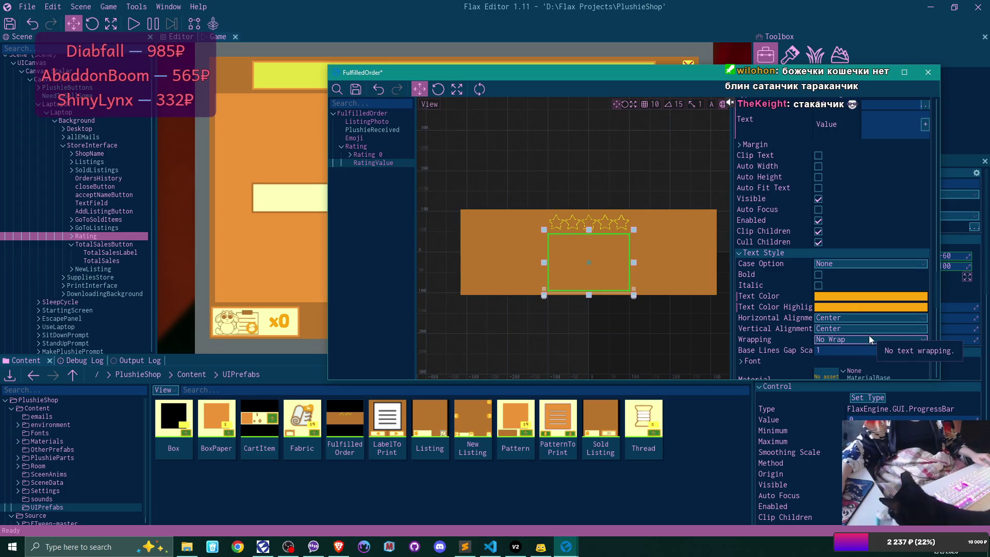
{"action": "left_click", "coordinate": [740, 362]}
{"action": "scroll", "coordinate": [868, 287], "scroll_direction": "down", "scroll_amount": 5}
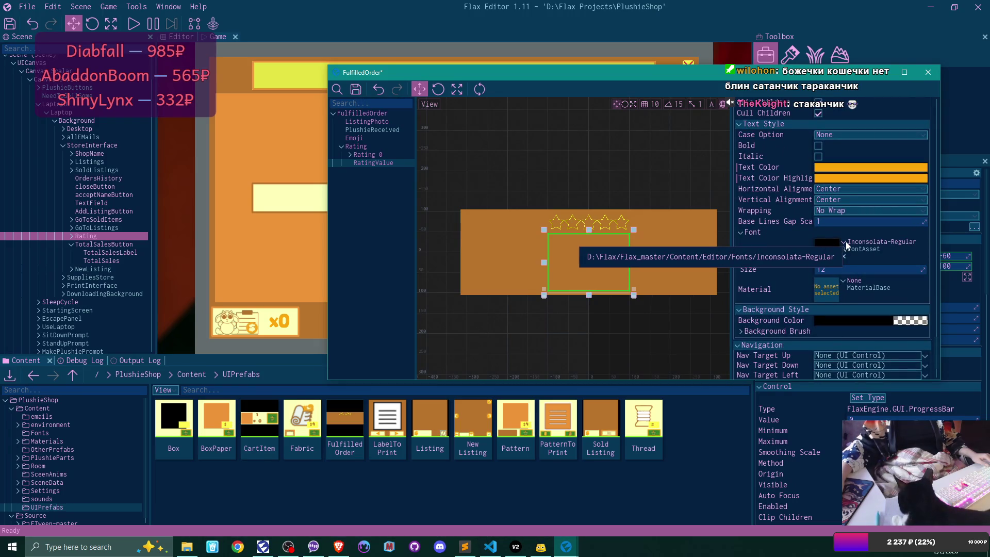
{"action": "left_click", "coordinate": [846, 242]}
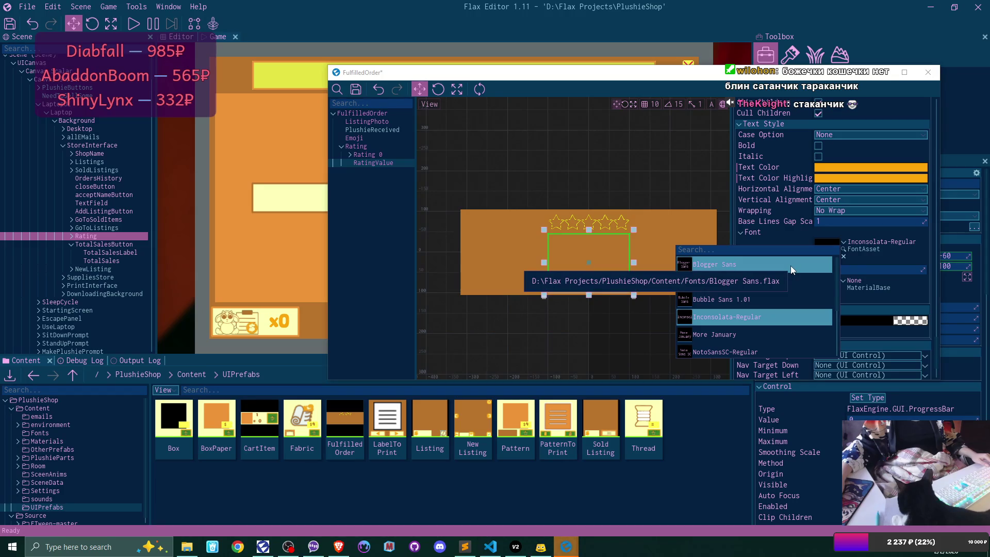
{"action": "scroll", "coordinate": [794, 280], "scroll_direction": "down", "scroll_amount": 2}
{"action": "left_click", "coordinate": [758, 307]}
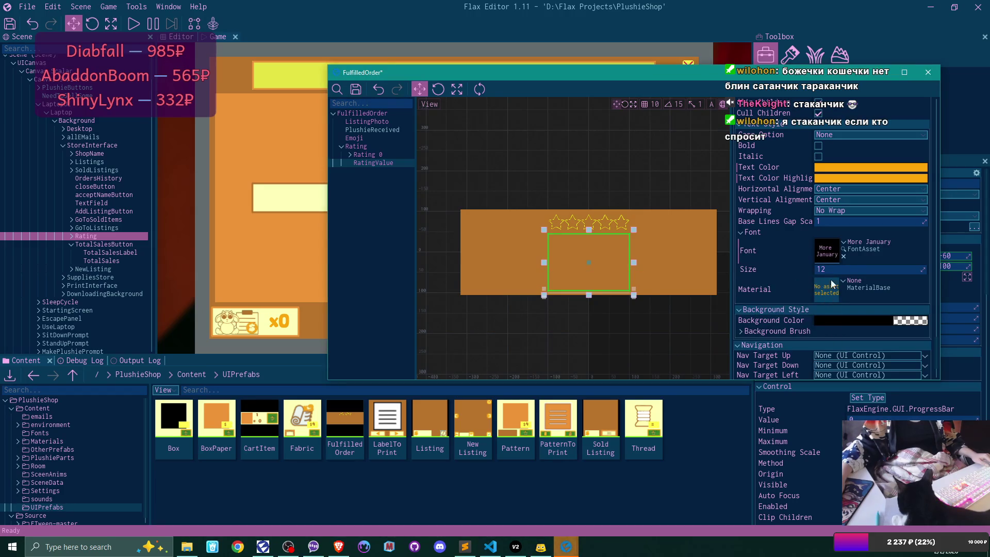
{"action": "scroll", "coordinate": [834, 274], "scroll_direction": "up", "scroll_amount": 2}
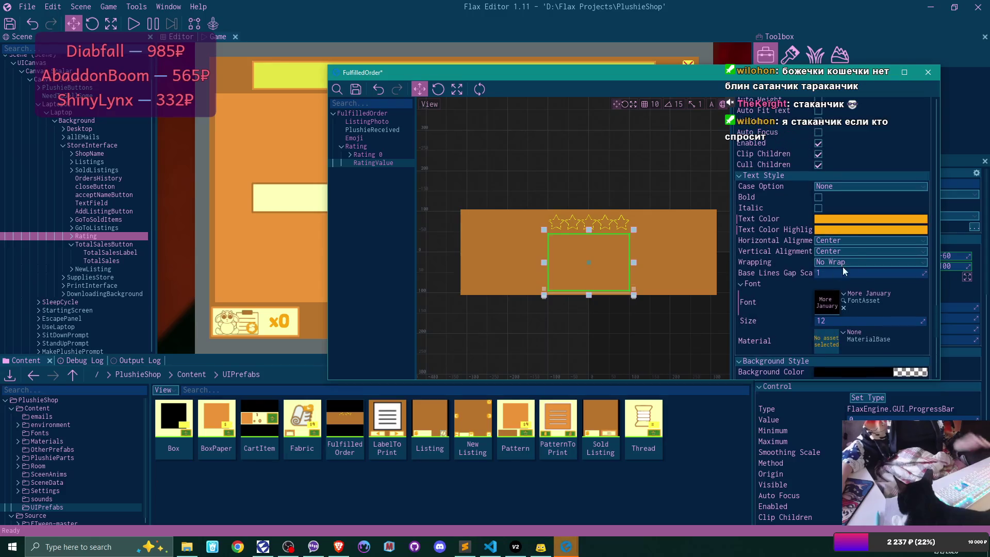
{"action": "scroll", "coordinate": [834, 273], "scroll_direction": "up", "scroll_amount": 8}
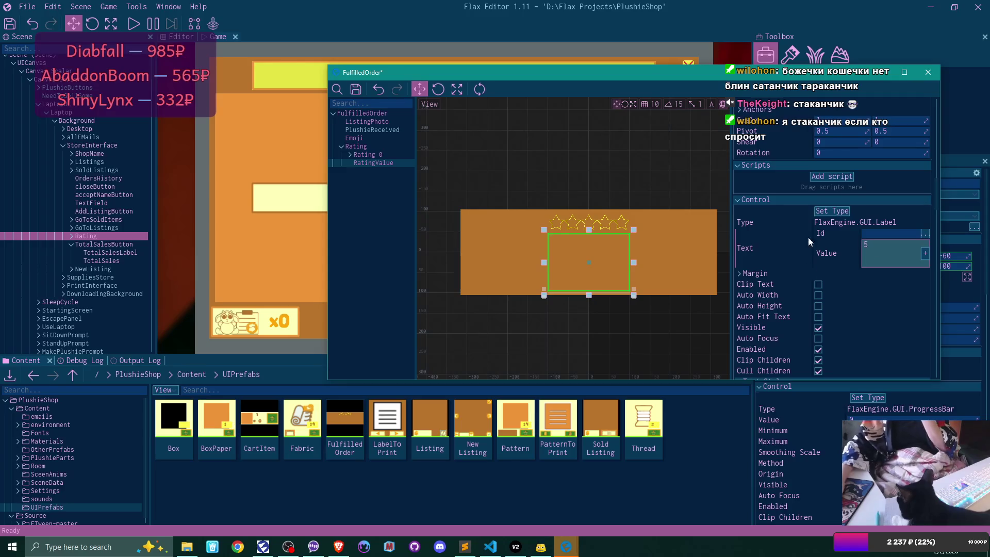
{"action": "scroll", "coordinate": [876, 334], "scroll_direction": "down", "scroll_amount": 10}
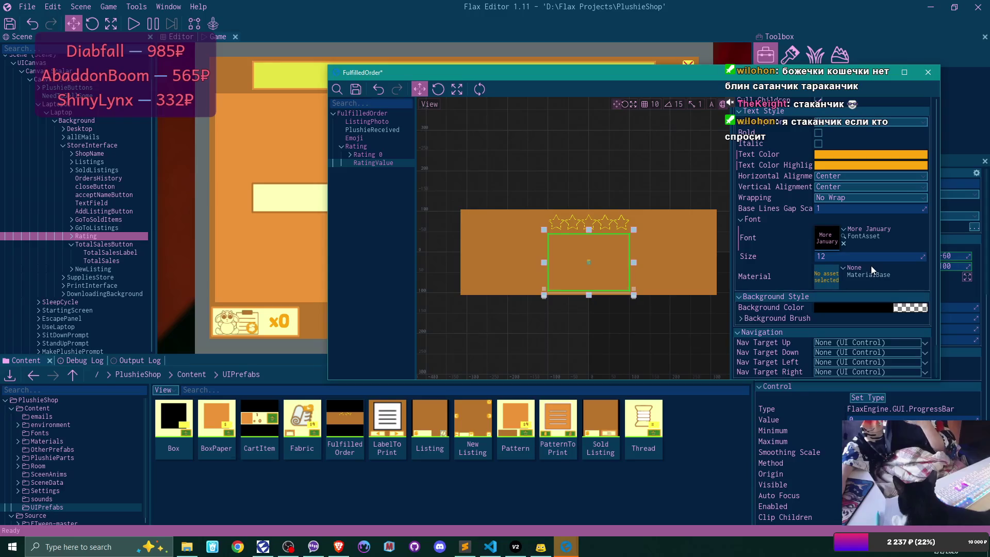
Set the label's font size, settling on 80 after trying 48 and 100.
{"action": "left_click", "coordinate": [860, 256]}
{"action": "type", "text": "48"}
{"action": "key", "text": "Return"}
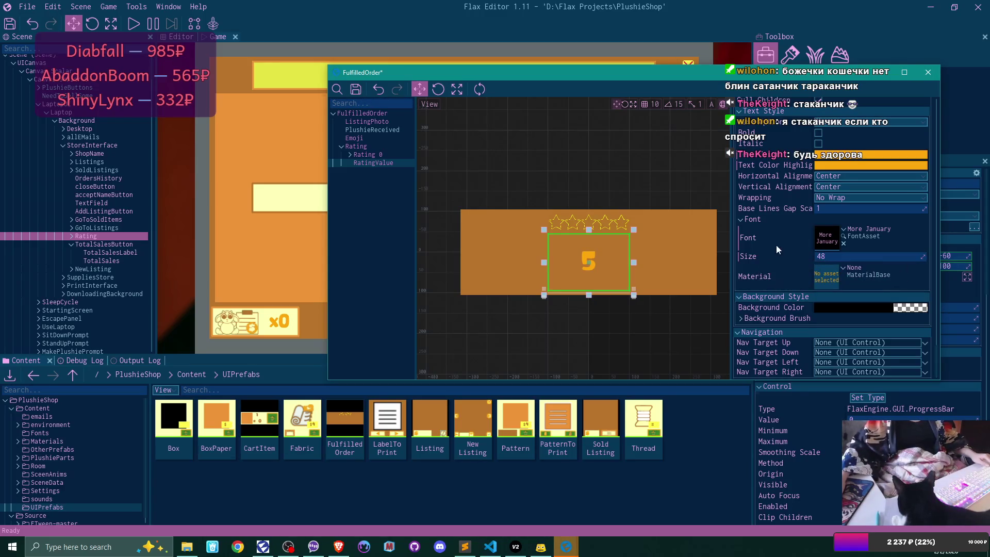
{"action": "double_click", "coordinate": [825, 257]}
{"action": "type", "text": "100"}
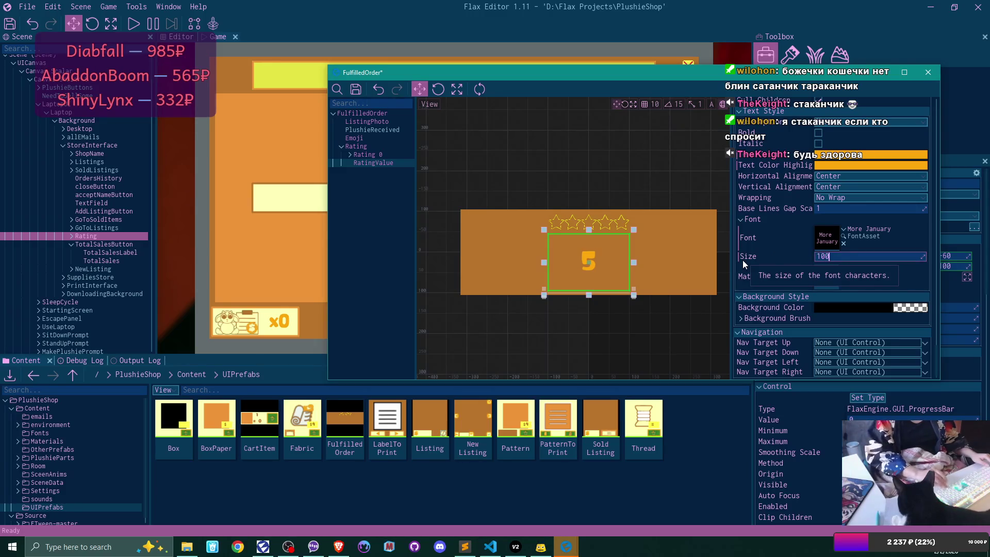
{"action": "key", "text": "Return"}
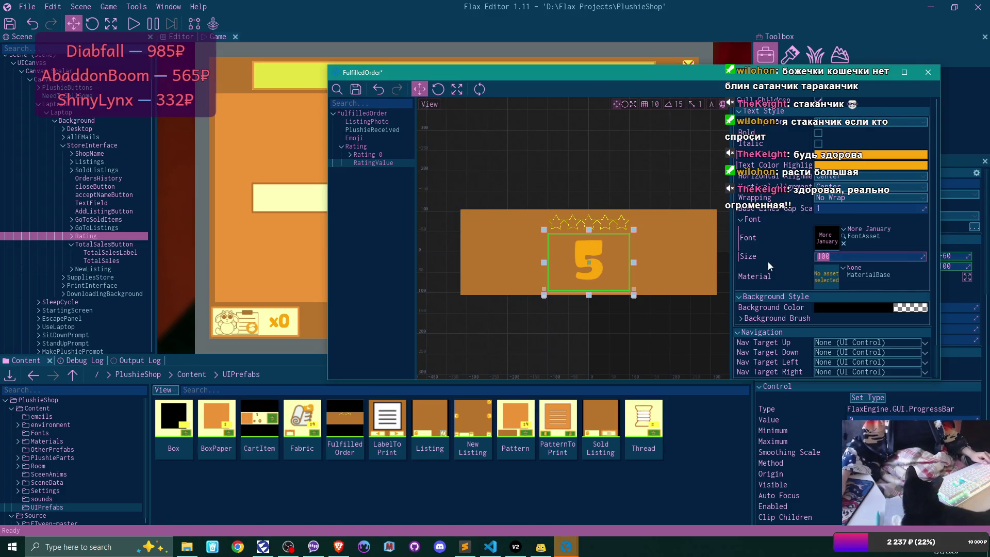
{"action": "type", "text": "80"}
{"action": "key", "text": "Return"}
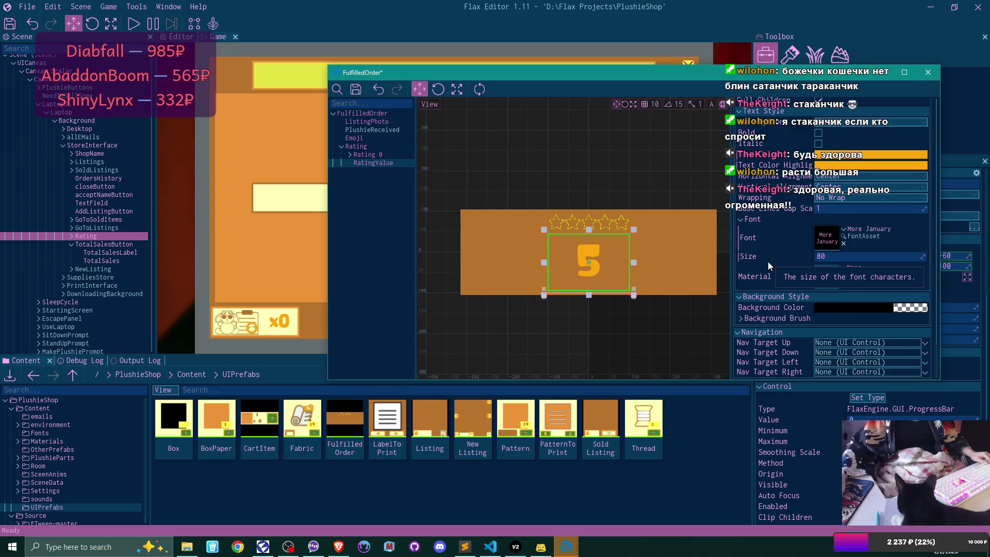
Change the RatingValue label's Text Value from 5.0 to 4.8.
{"action": "scroll", "coordinate": [850, 211], "scroll_direction": "up", "scroll_amount": 5}
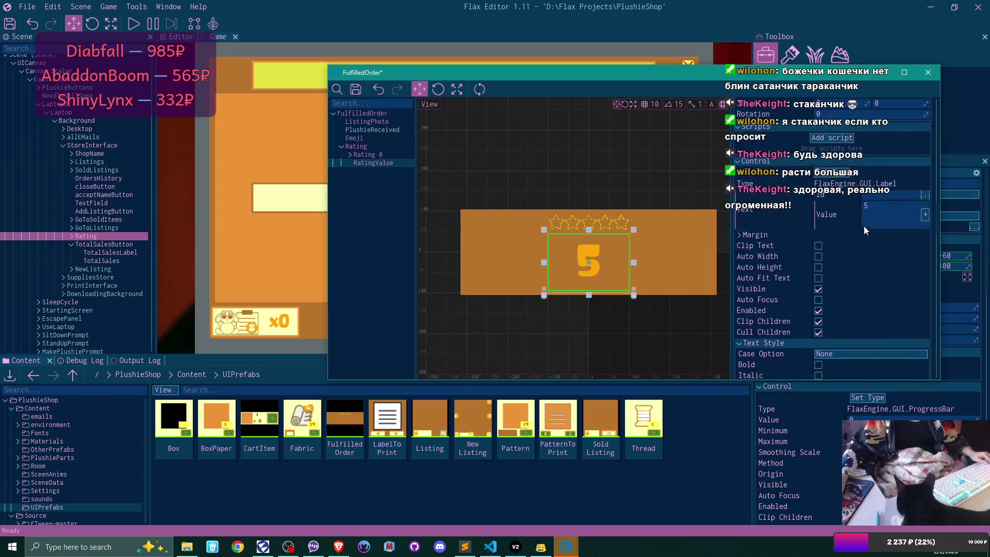
{"action": "left_click", "coordinate": [906, 212]}
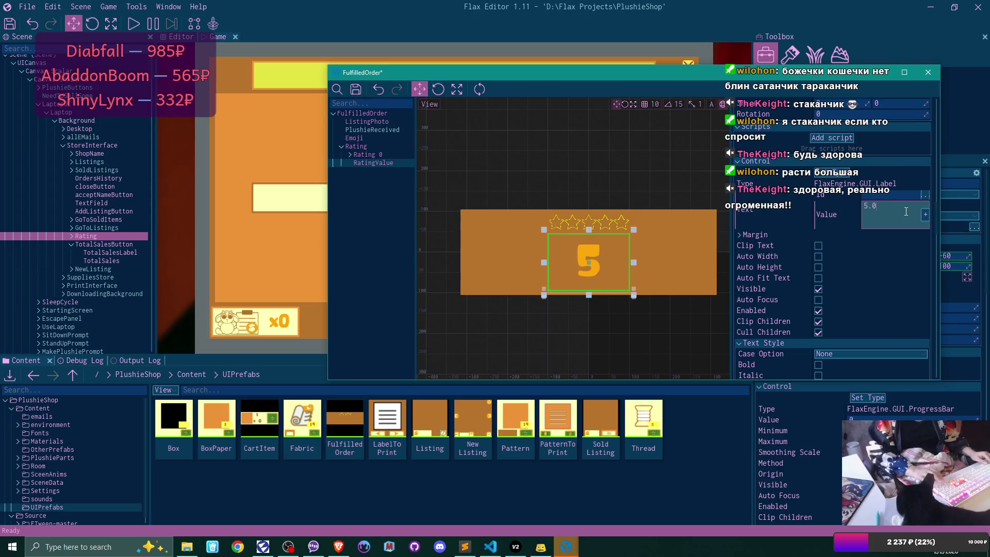
{"action": "left_click", "coordinate": [850, 210]}
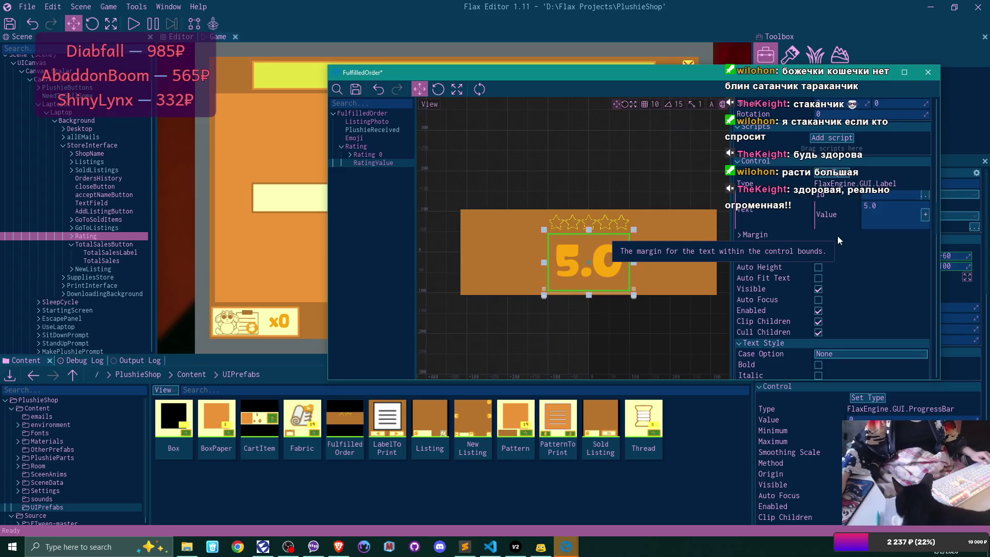
{"action": "left_click", "coordinate": [869, 212]}
{"action": "type", "text": "4.8"}
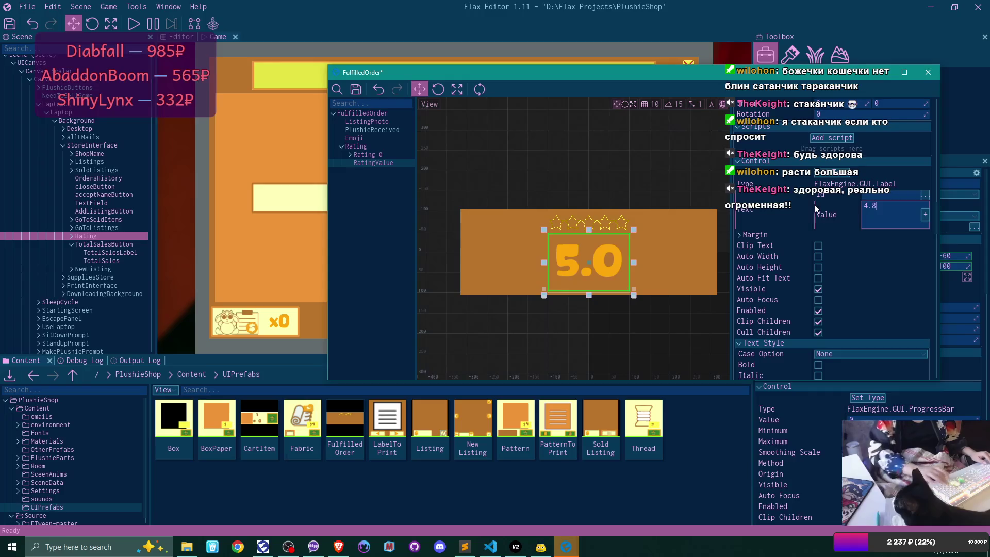
{"action": "key", "text": "Return"}
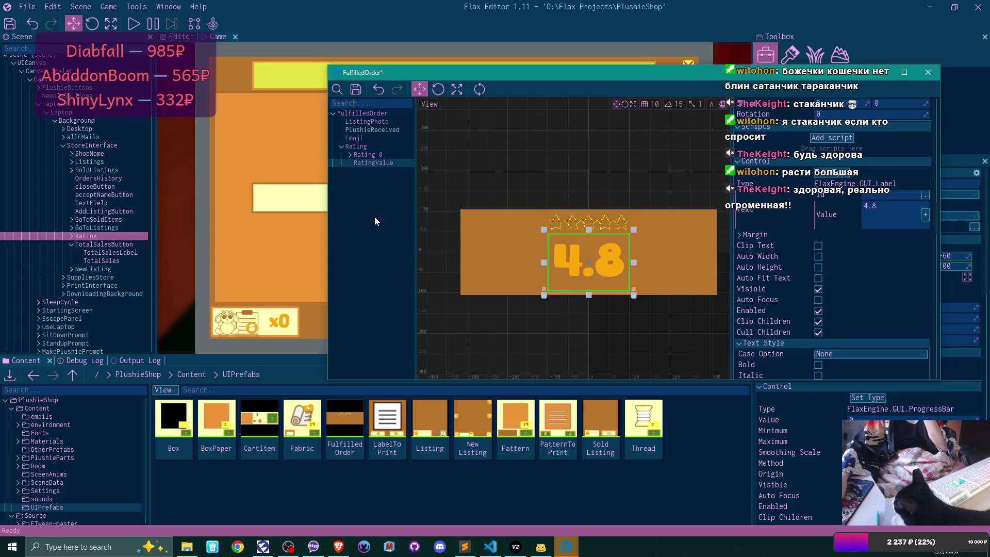
{"action": "left_click", "coordinate": [384, 227]}
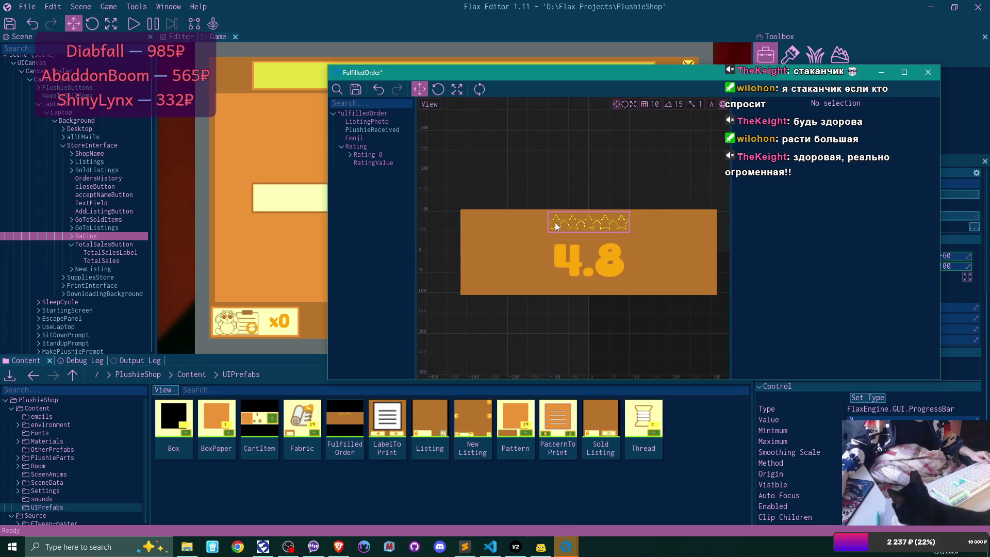
Set the Rating 0 stars element's Transform Y to 30.
{"action": "left_click", "coordinate": [370, 154]}
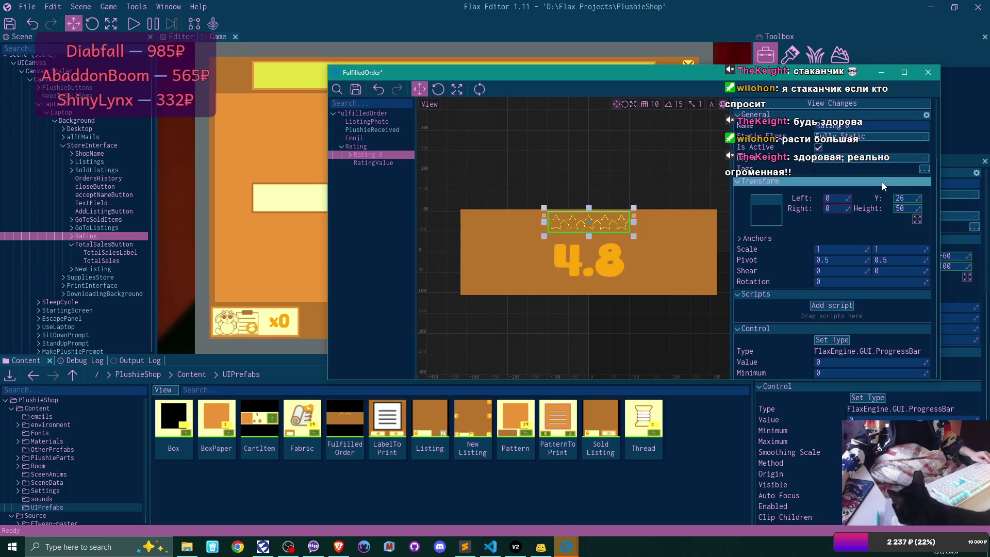
{"action": "left_click", "coordinate": [910, 198]}
{"action": "type", "text": "30"}
{"action": "key", "text": "Return"}
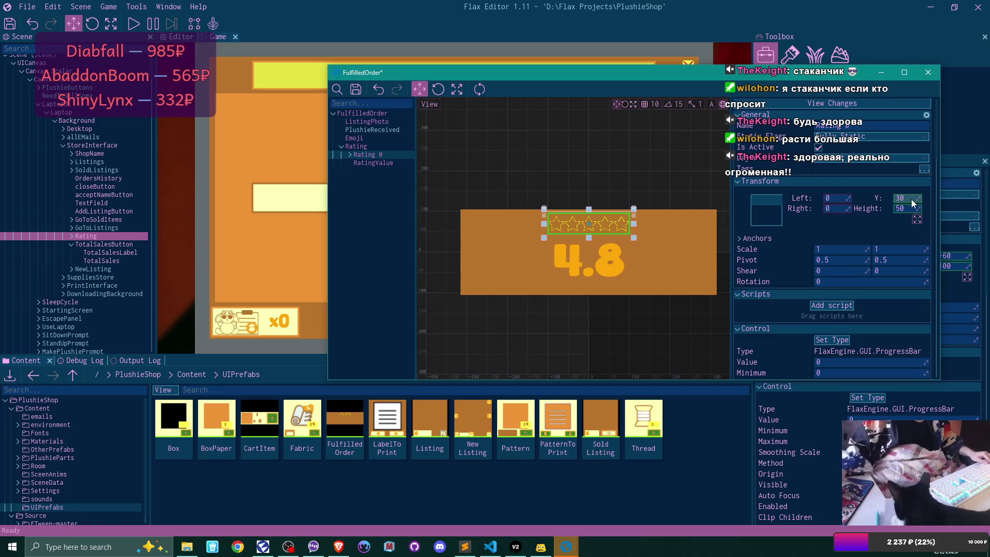
{"action": "left_click", "coordinate": [382, 197]}
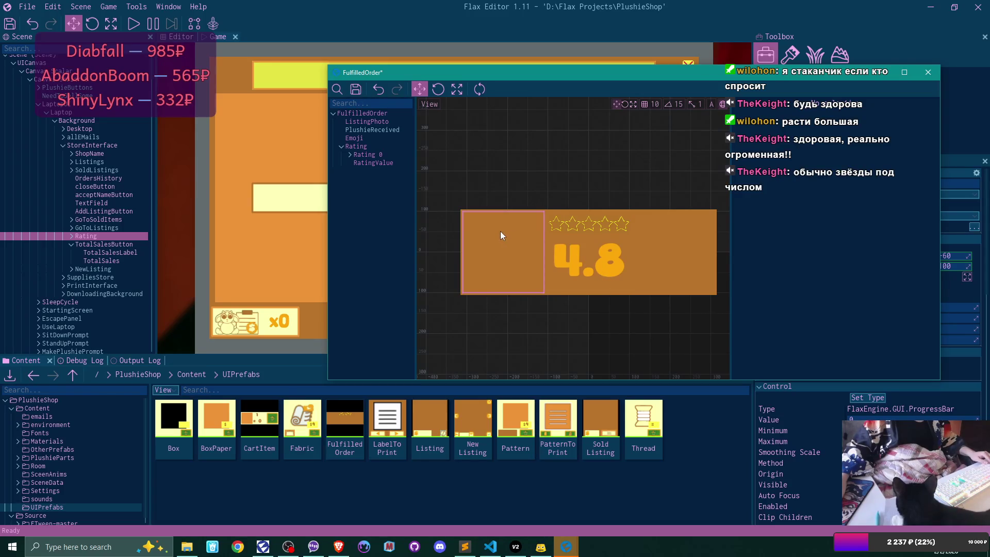
Drag the RatingValue label's Y value so the 4.8 sits above the stars.
{"action": "left_click", "coordinate": [371, 153]}
{"action": "left_click", "coordinate": [407, 174]}
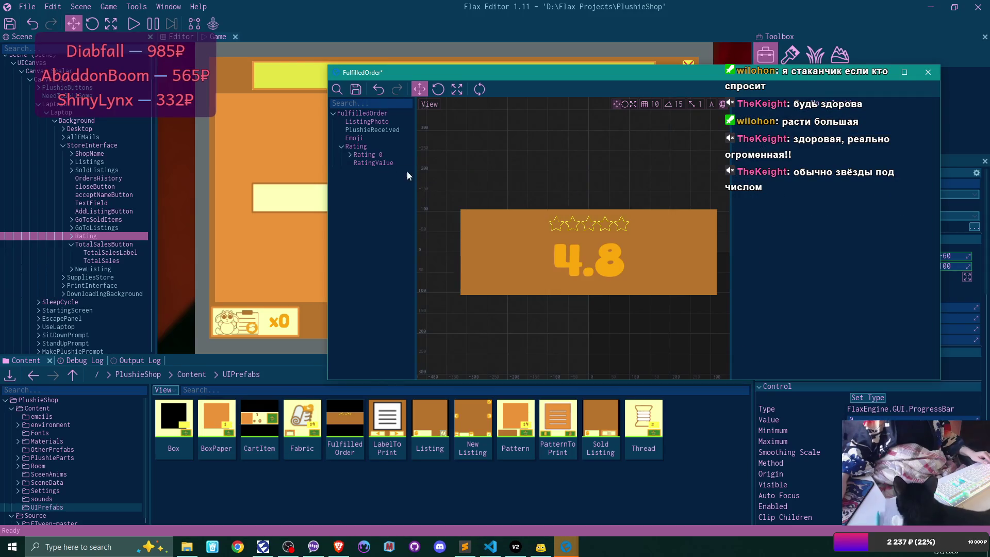
{"action": "left_click", "coordinate": [379, 163]}
{"action": "mouse_move", "coordinate": [905, 197]}
{"action": "left_mouse_down"}
{"action": "mouse_move", "coordinate": [919, 197]}
{"action": "mouse_move", "coordinate": [906, 200]}
{"action": "left_mouse_up"}
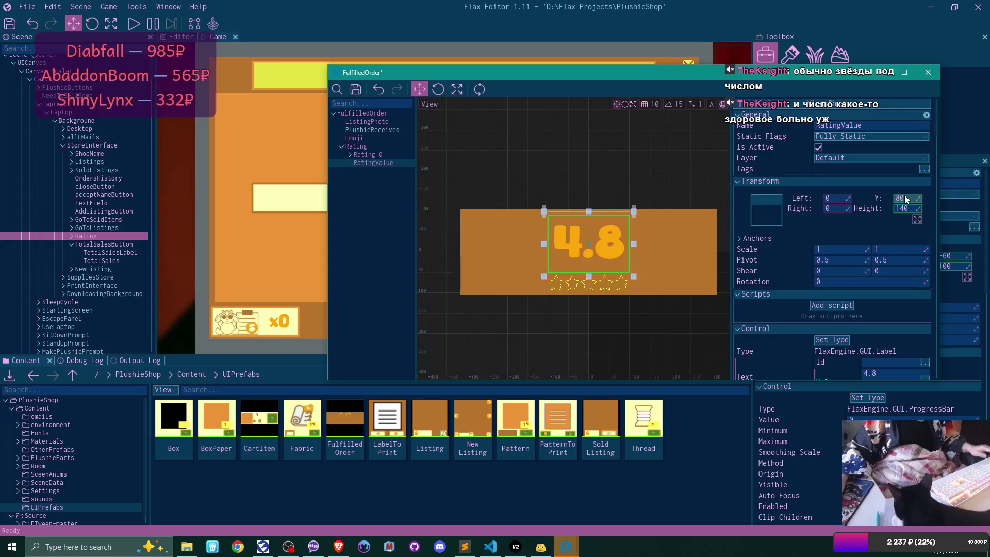
Set the 4.8 rating number's Text Style font size to 50.
{"action": "scroll", "coordinate": [835, 262], "scroll_direction": "down", "scroll_amount": 10}
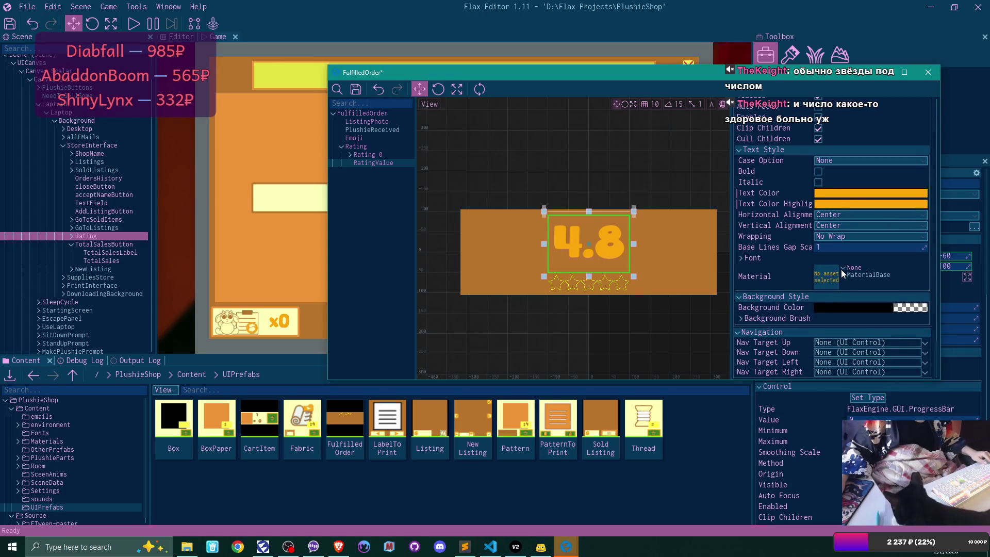
{"action": "scroll", "coordinate": [832, 260], "scroll_direction": "up", "scroll_amount": 1}
{"action": "scroll", "coordinate": [833, 261], "scroll_direction": "down", "scroll_amount": 1}
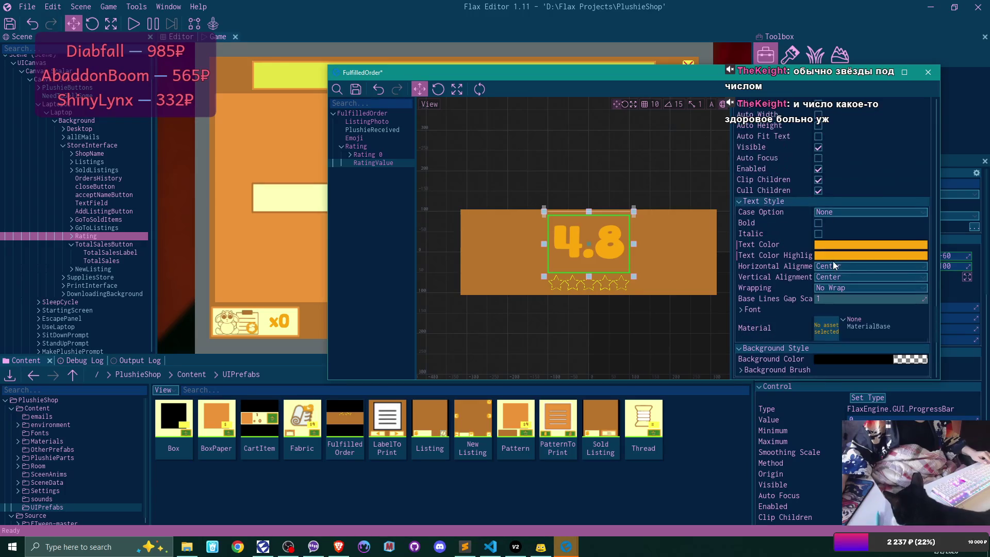
{"action": "left_click", "coordinate": [866, 257]}
{"action": "type", "text": "50"}
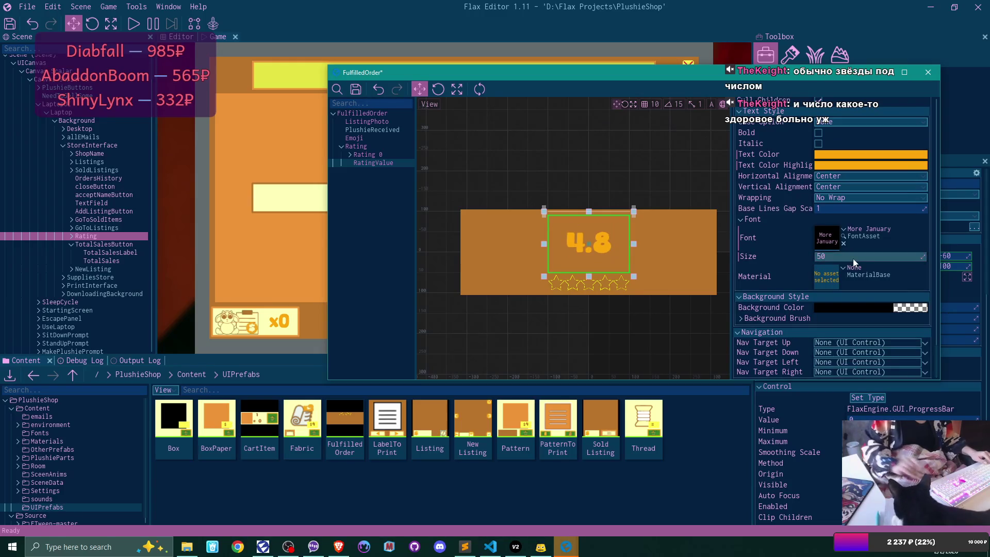
{"action": "type", "text": "60"}
{"action": "key", "text": "Return"}
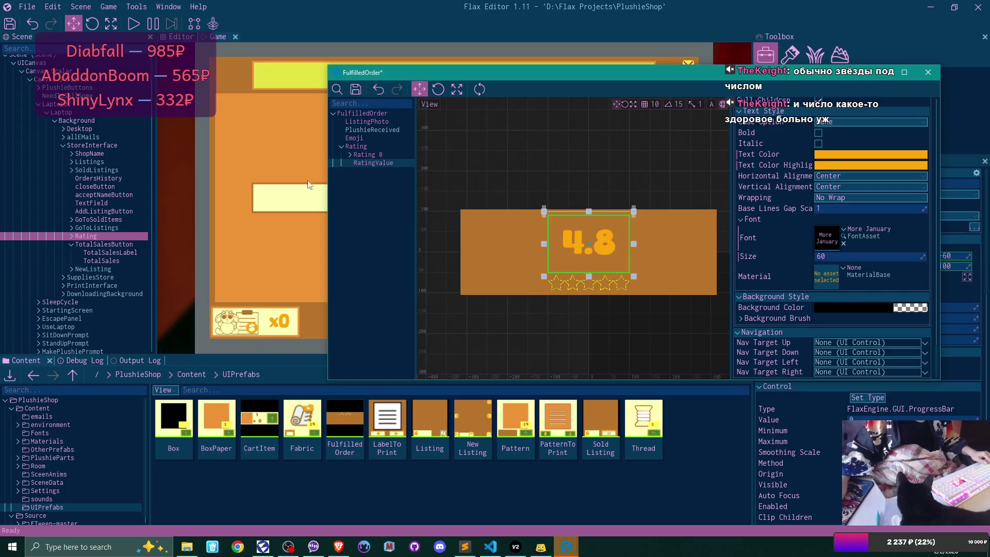
{"action": "left_click", "coordinate": [361, 204]}
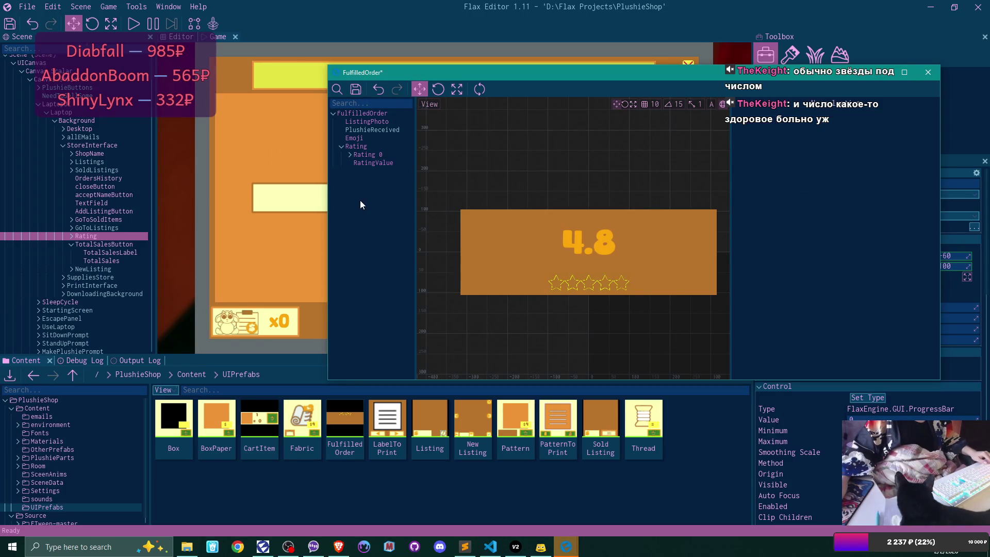
{"action": "left_click", "coordinate": [386, 163]}
{"action": "left_click", "coordinate": [382, 156]}
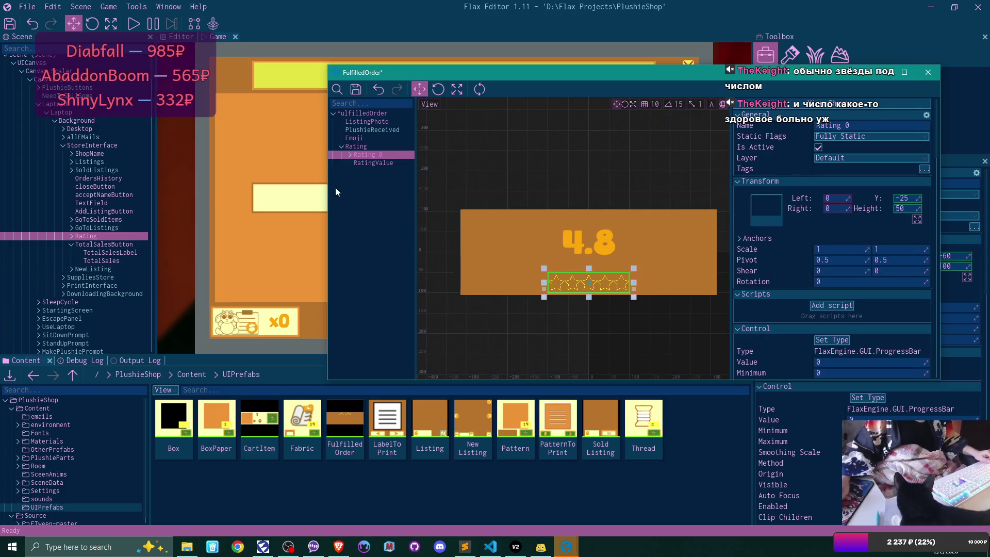
Rename the Rating 0 stars element to RatingStars.
{"action": "key", "text": "F2"}
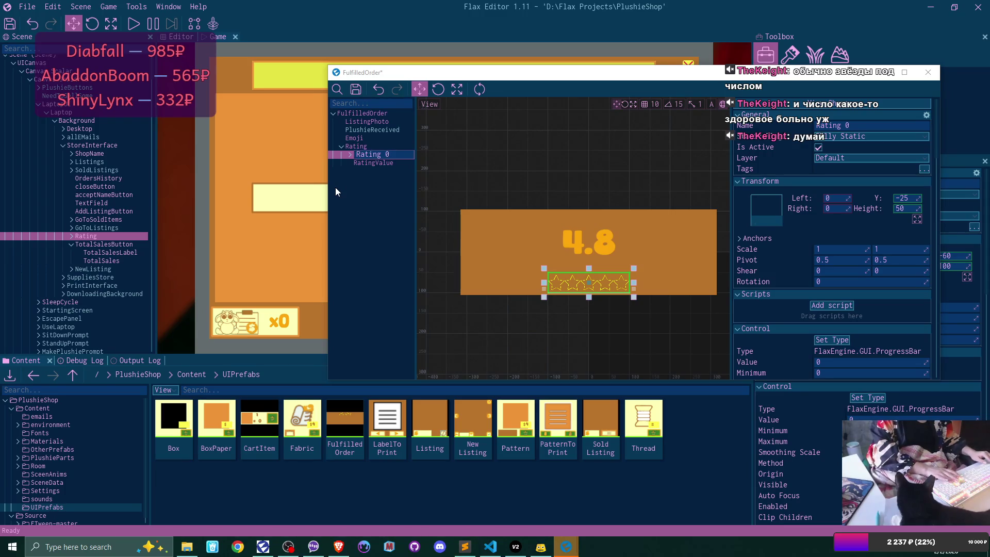
{"action": "key", "text": "BackSpace"}
{"action": "key", "text": "BackSpace"}
{"action": "type", "text": "Stars"}
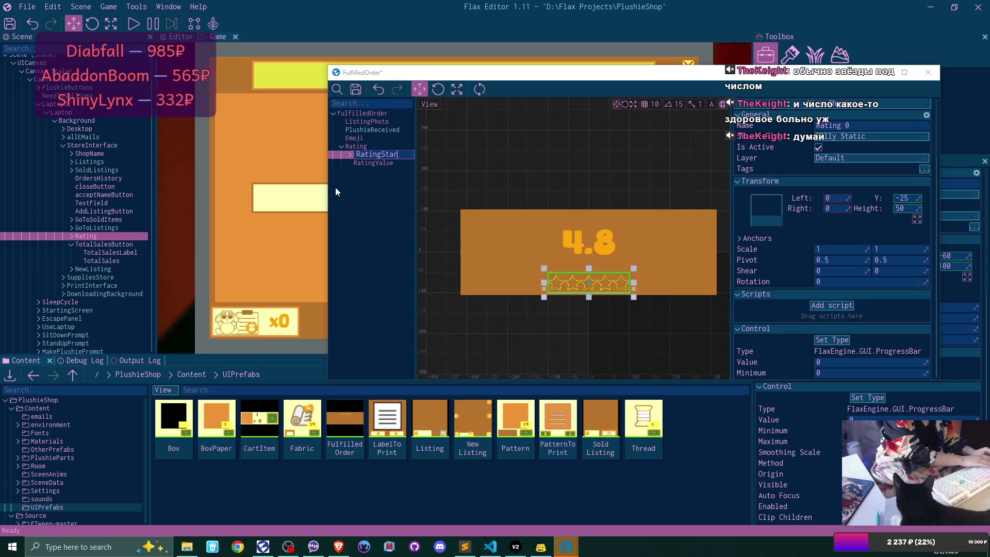
{"action": "key", "text": "Return"}
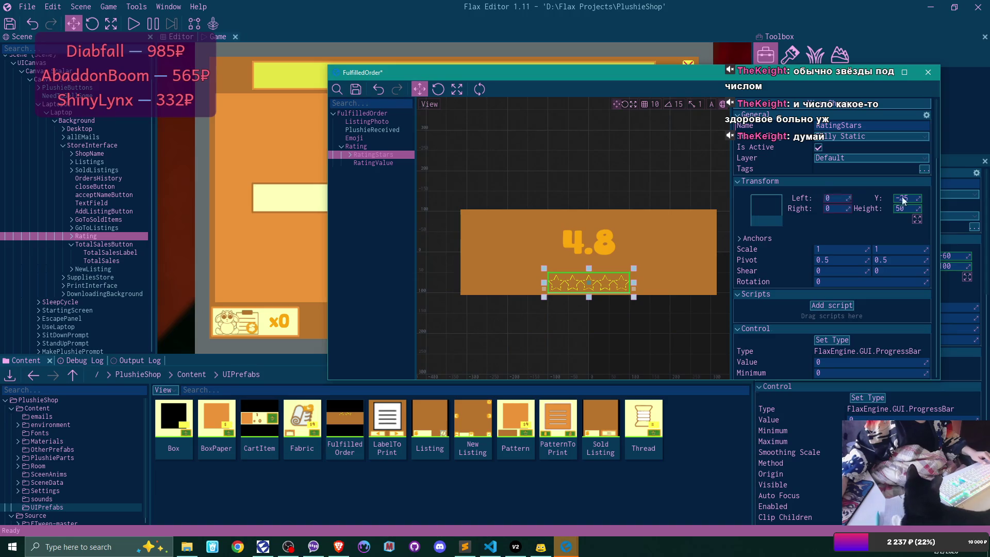
Set RatingStars' vertical position to -30, below the 4.8 value.
{"action": "left_click", "coordinate": [915, 198]}
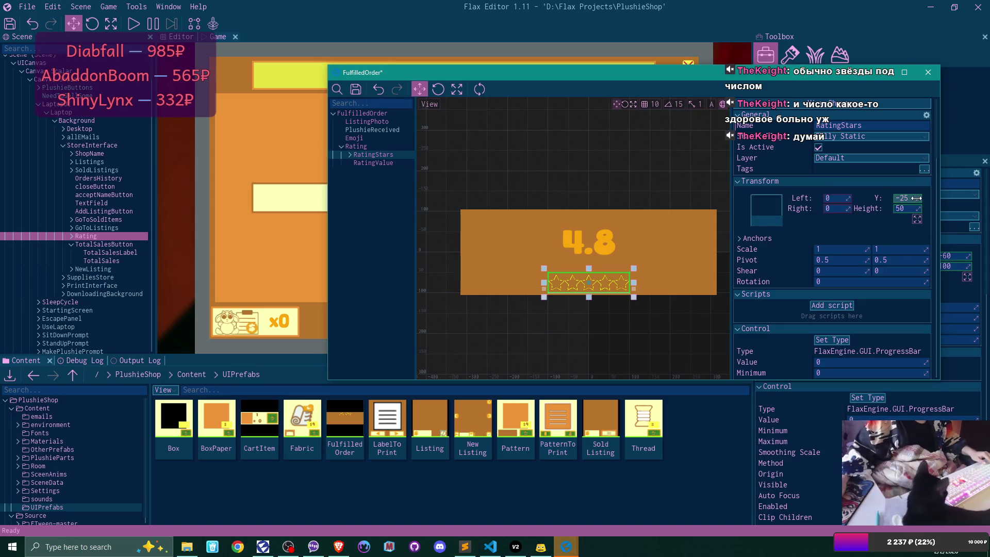
{"action": "type", "text": "-30"}
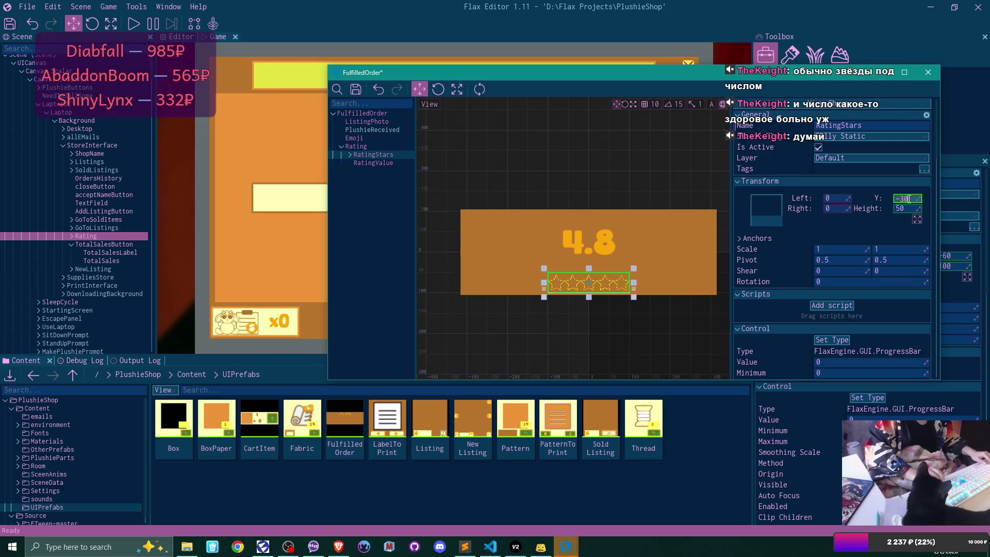
{"action": "key", "text": "Return"}
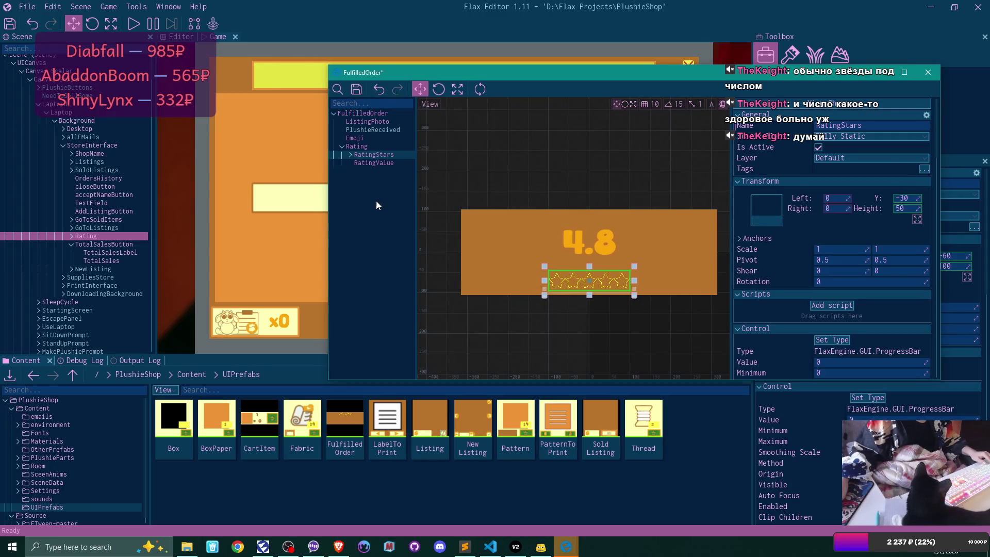
{"action": "left_click", "coordinate": [561, 187]}
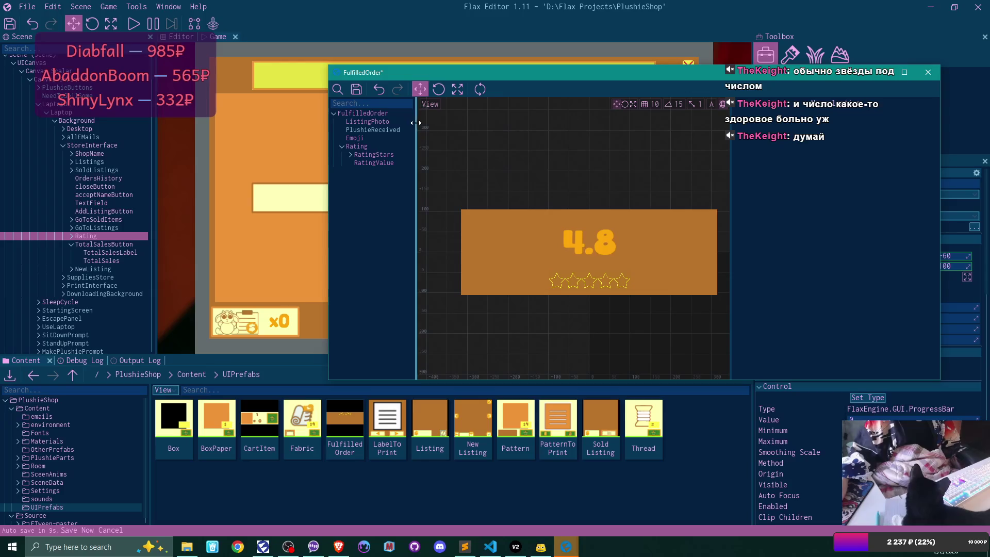
Toggle Italic on and back off for the RatingValue text, leaving it non-italic.
{"action": "left_click", "coordinate": [385, 162]}
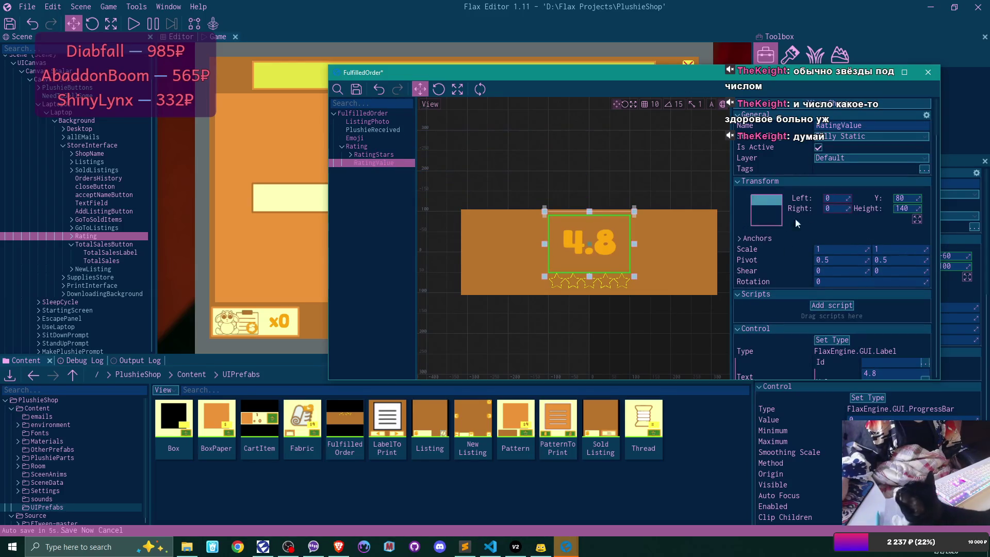
{"action": "scroll", "coordinate": [858, 243], "scroll_direction": "down", "scroll_amount": 5}
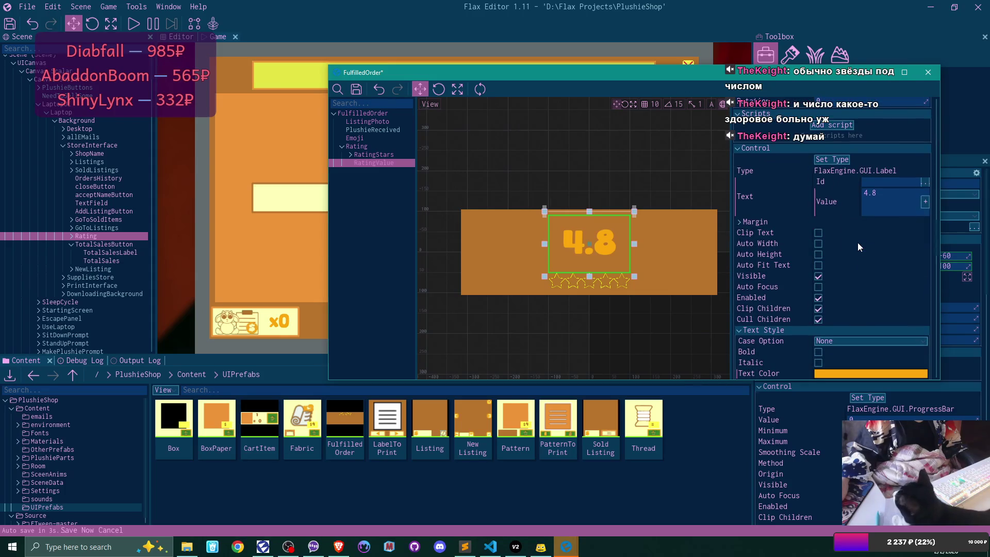
{"action": "scroll", "coordinate": [858, 243], "scroll_direction": "down", "scroll_amount": 3}
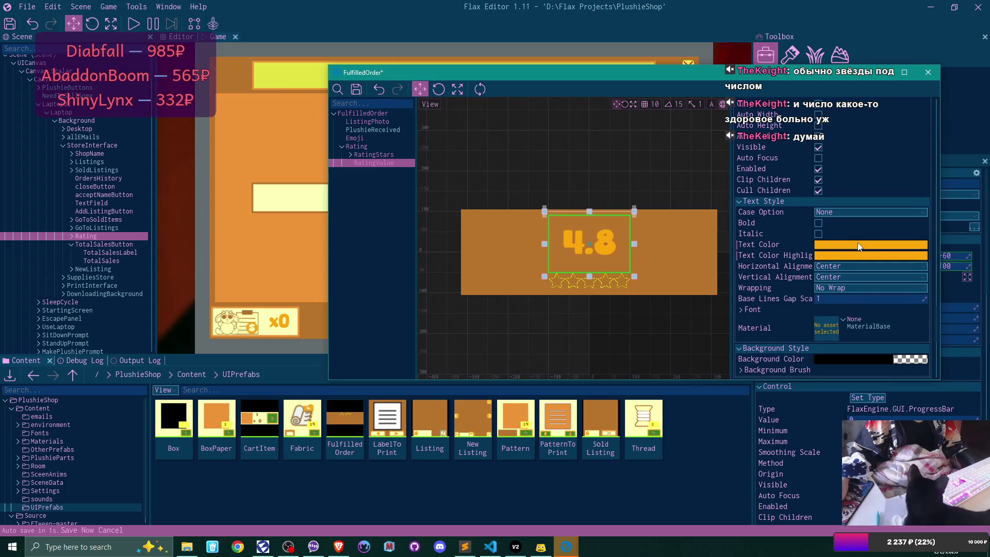
{"action": "scroll", "coordinate": [762, 317], "scroll_direction": "down", "scroll_amount": 2}
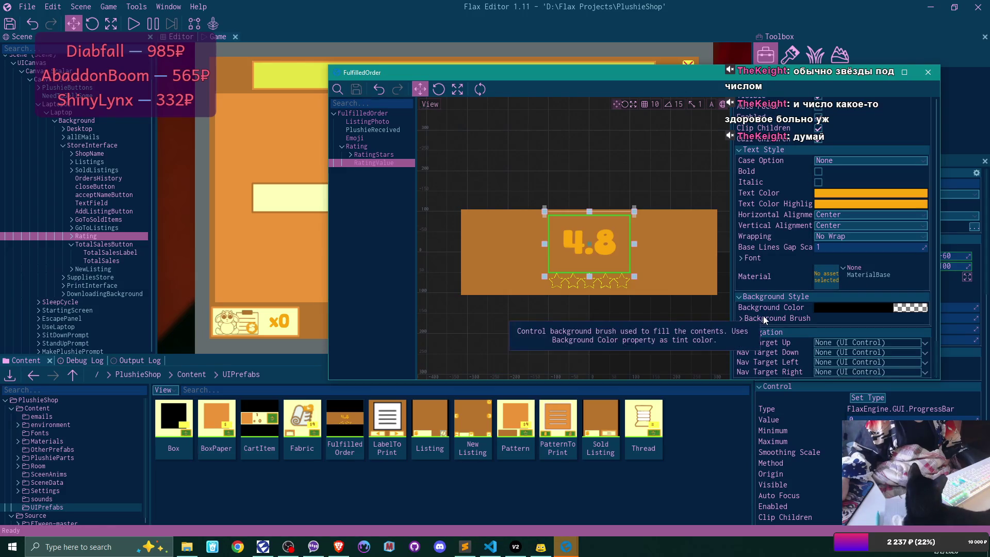
{"action": "left_click", "coordinate": [818, 182]}
{"action": "left_click", "coordinate": [817, 182]}
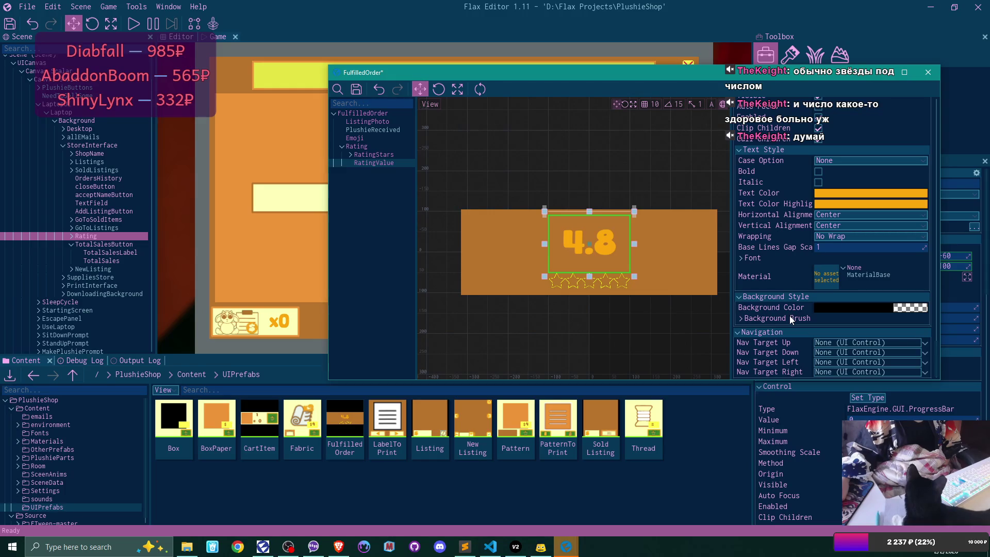
Select the card's PlushieReceived element.
{"action": "scroll", "coordinate": [790, 315], "scroll_direction": "up", "scroll_amount": 2}
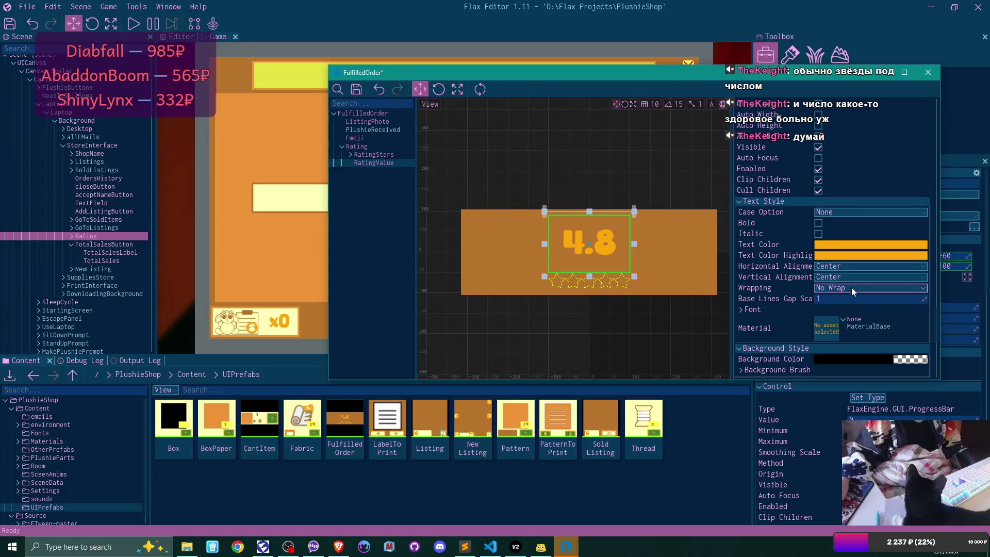
{"action": "scroll", "coordinate": [851, 286], "scroll_direction": "up", "scroll_amount": 2}
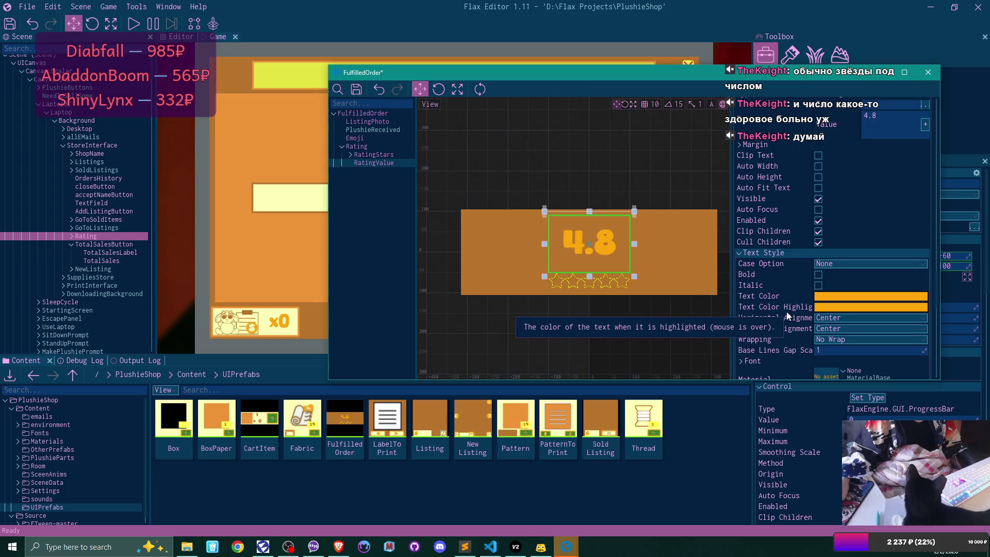
{"action": "scroll", "coordinate": [787, 316], "scroll_direction": "up", "scroll_amount": 5}
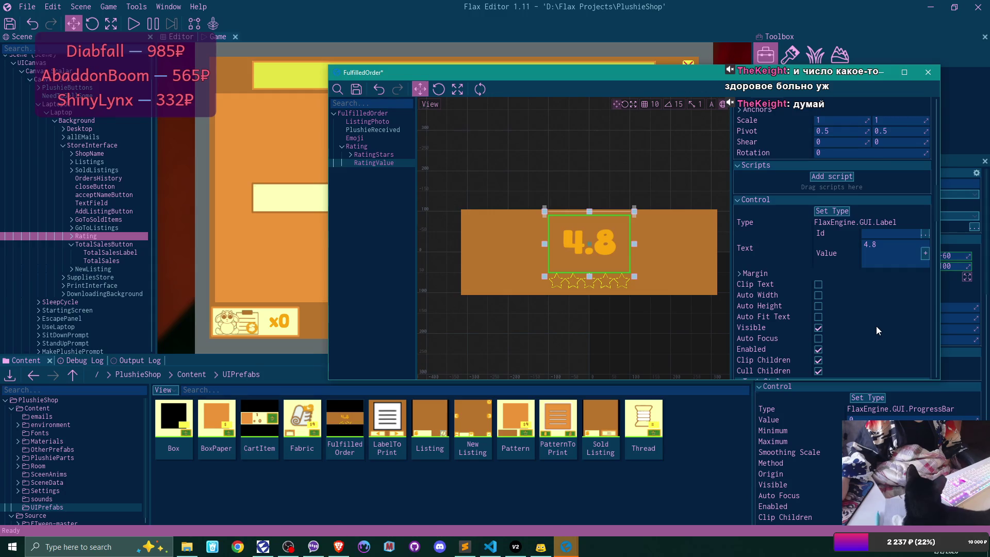
{"action": "scroll", "coordinate": [876, 325], "scroll_direction": "up", "scroll_amount": 3}
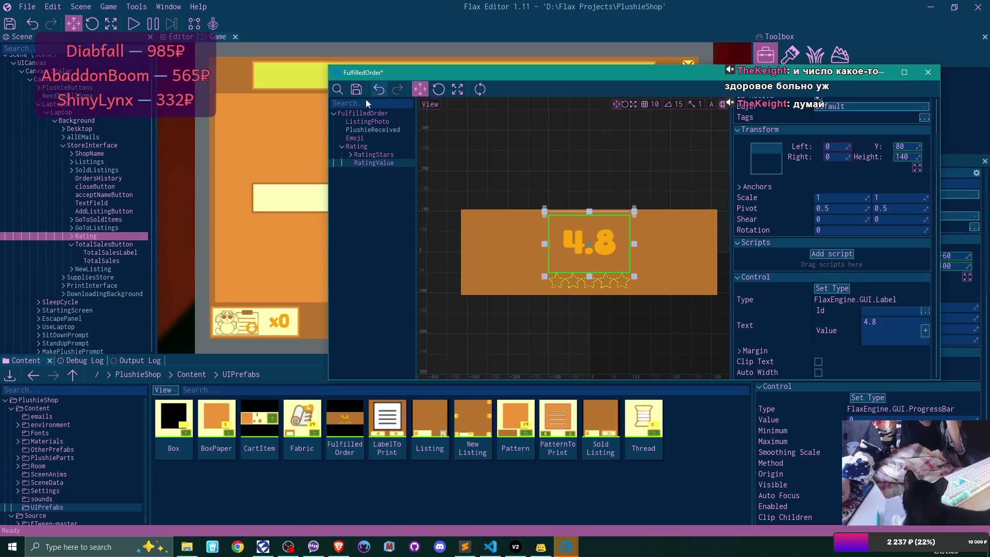
{"action": "left_click", "coordinate": [380, 129]}
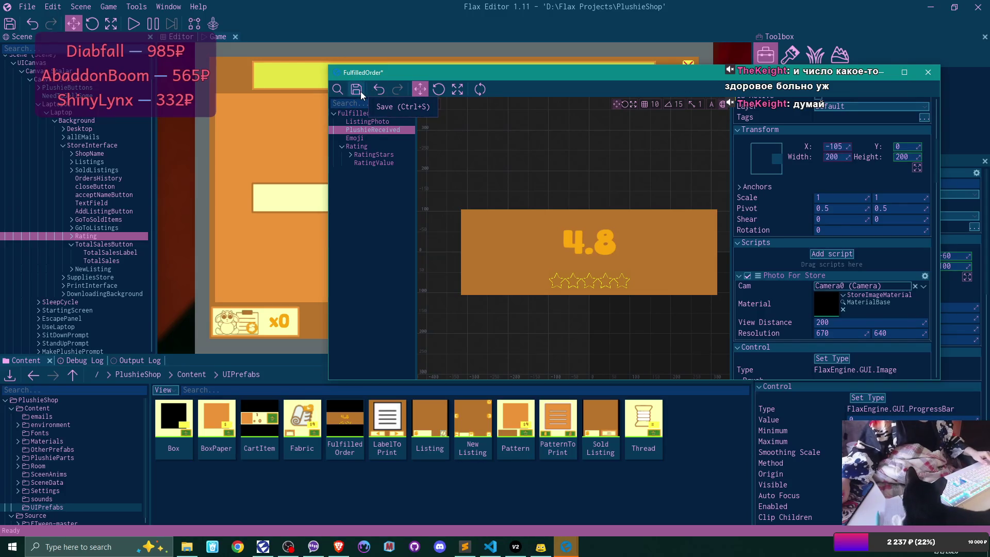
Select Emoji, then save the FulfilledOrder prefab and close its prefab window.
{"action": "left_click", "coordinate": [361, 138]}
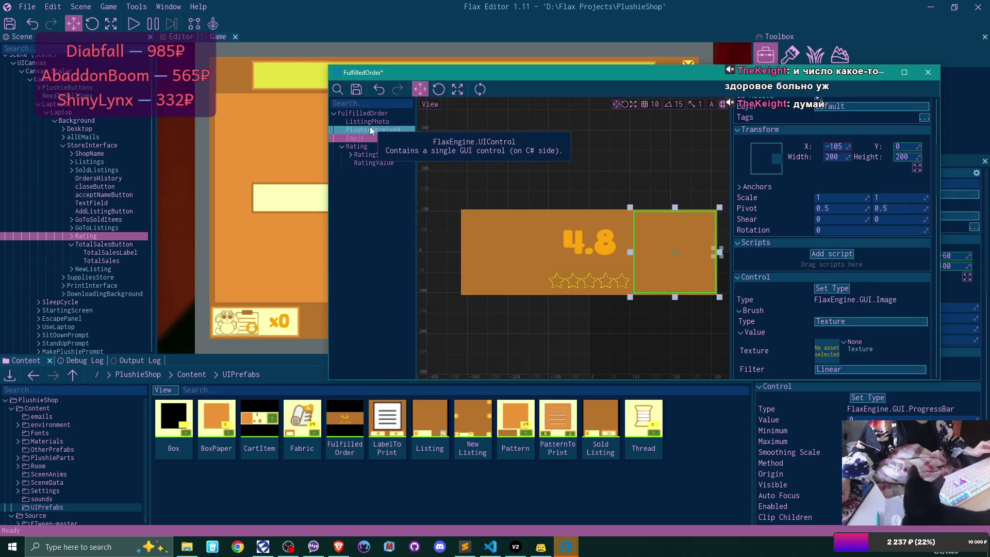
{"action": "left_click", "coordinate": [356, 90]}
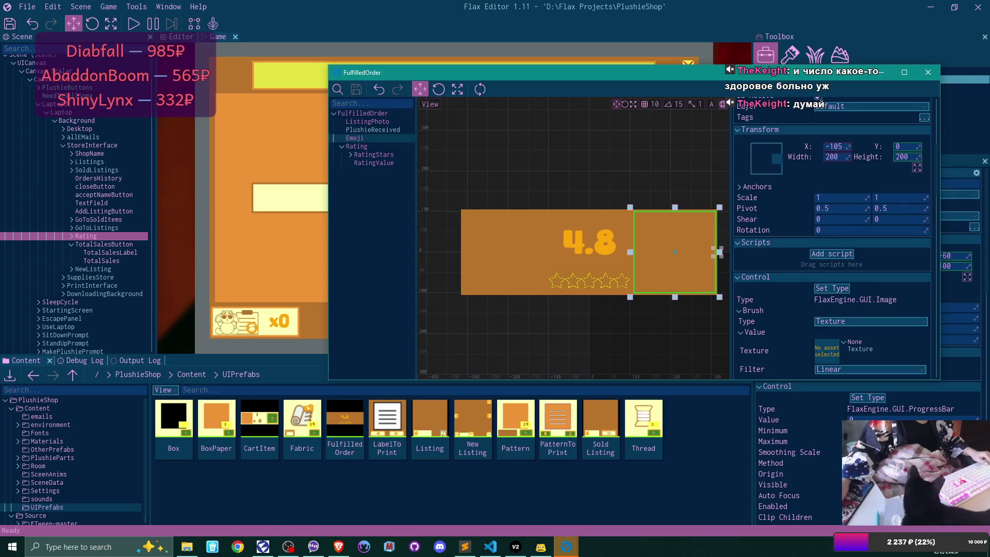
{"action": "left_click", "coordinate": [928, 72]}
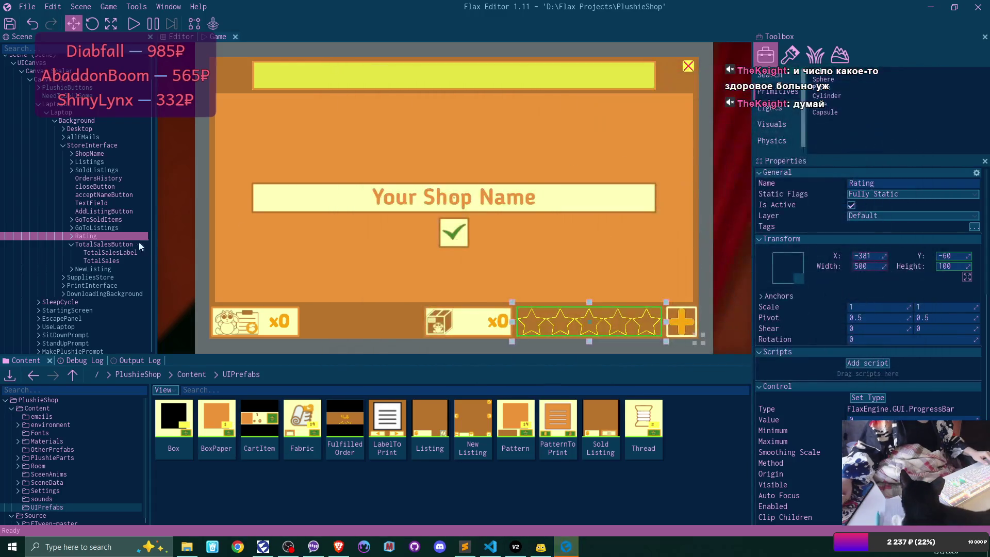
Select OrdersHistory and remove its Listings Script component from the Properties panel.
{"action": "left_click", "coordinate": [109, 178]}
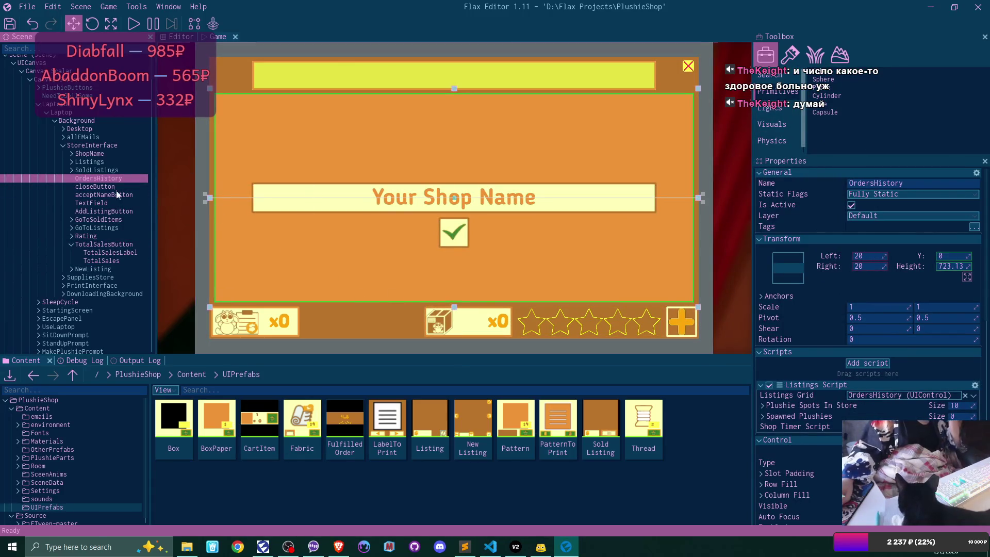
{"action": "left_click", "coordinate": [79, 171]}
{"action": "left_click", "coordinate": [103, 177]}
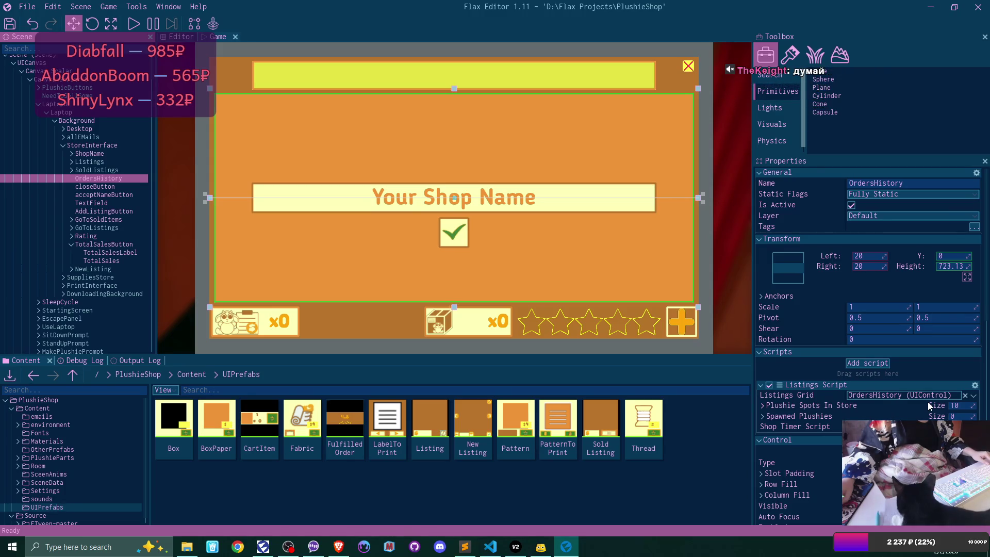
{"action": "right_click", "coordinate": [870, 389]}
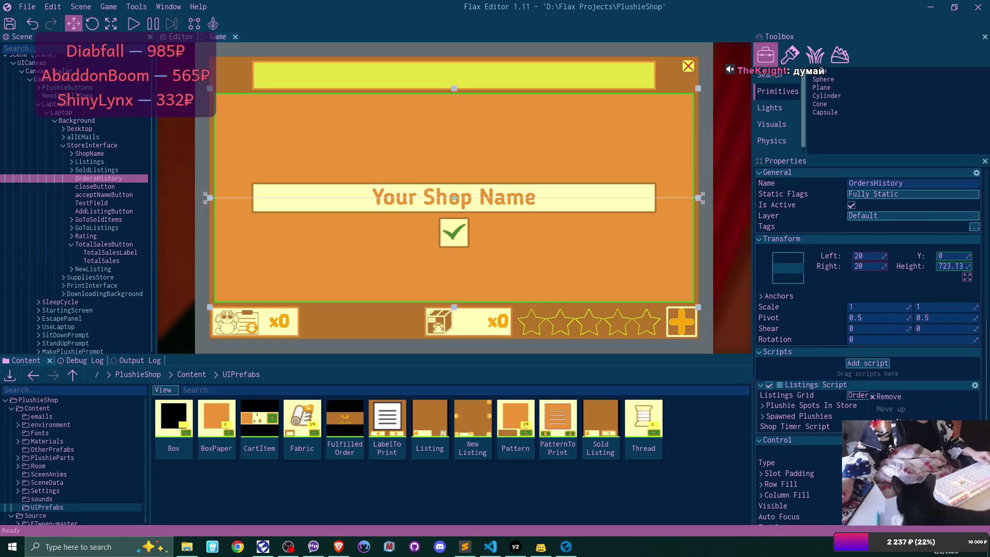
{"action": "left_click", "coordinate": [887, 396]}
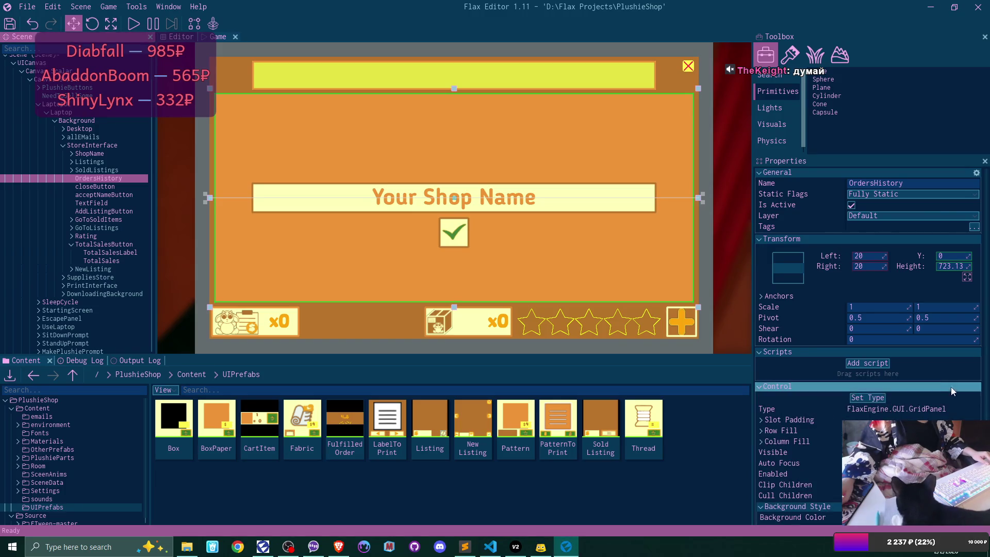
Give the OrdersHistory grid 3 rows and 2 columns.
{"action": "scroll", "coordinate": [887, 396], "scroll_direction": "down", "scroll_amount": 2}
{"action": "scroll", "coordinate": [916, 398], "scroll_direction": "down", "scroll_amount": 1}
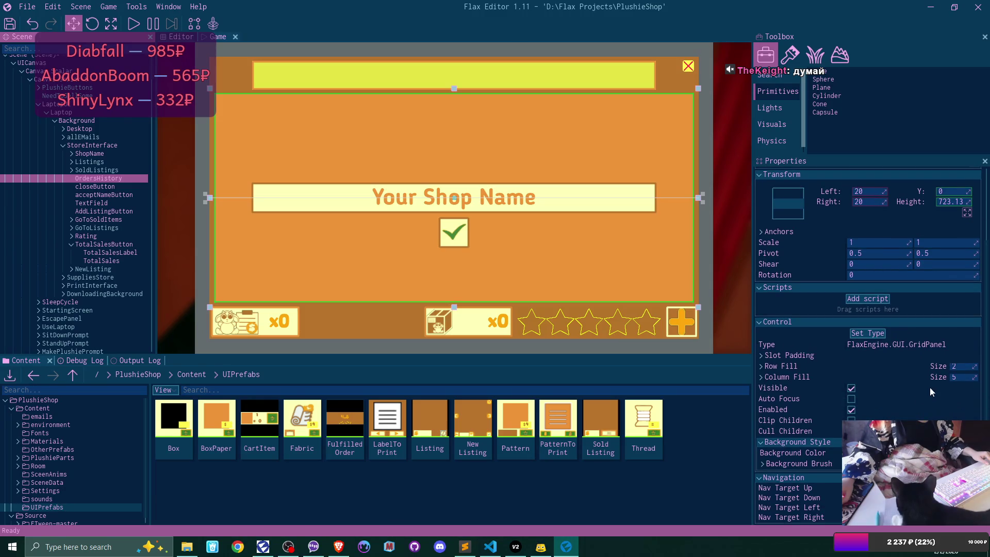
{"action": "left_click", "coordinate": [958, 367]}
{"action": "type", "text": "3"}
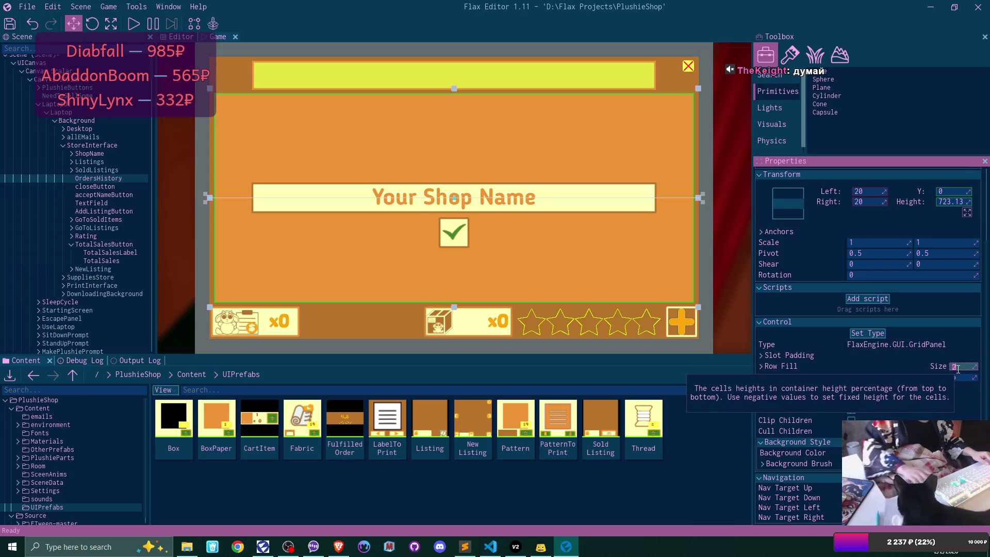
{"action": "left_click", "coordinate": [959, 376]}
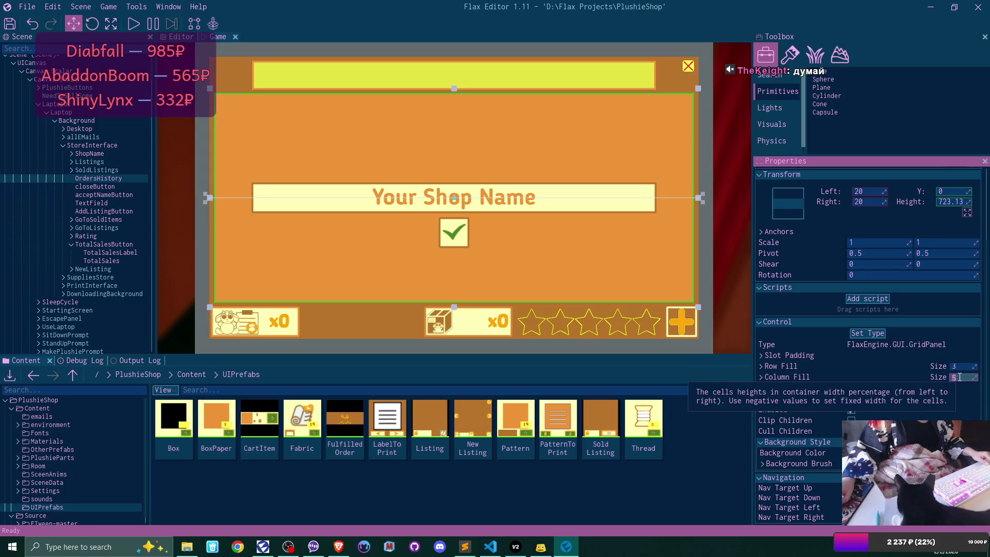
{"action": "type", "text": "2"}
Set Row Fill Elements 0, 1 and 2 to 0.3.
{"action": "left_click", "coordinate": [836, 367]}
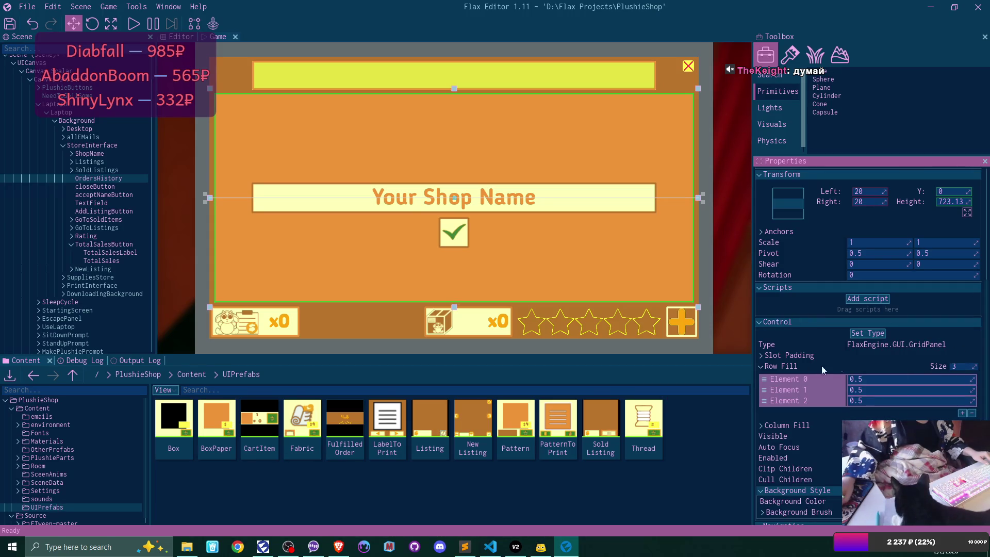
{"action": "left_click", "coordinate": [761, 366]}
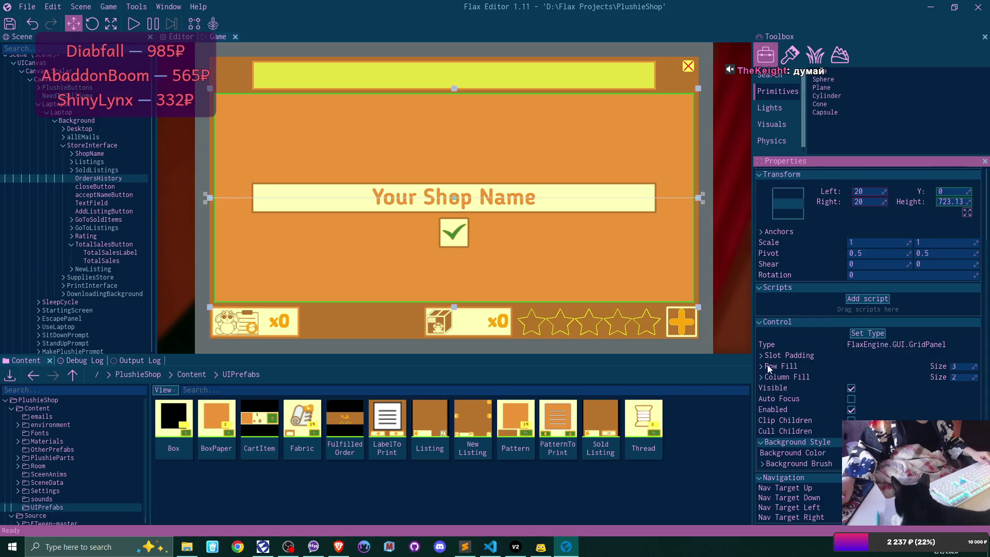
{"action": "left_click", "coordinate": [762, 366]}
{"action": "left_click", "coordinate": [909, 380]}
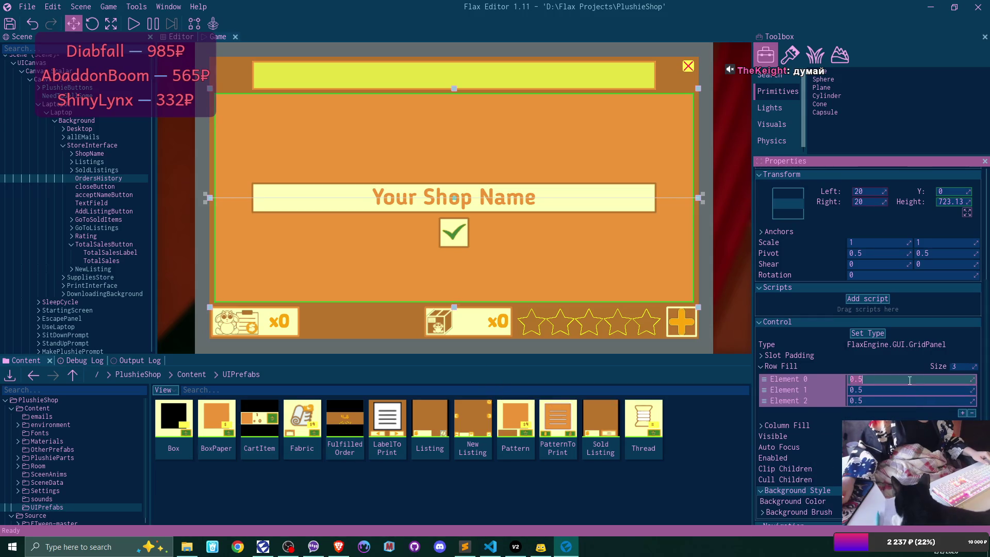
{"action": "key", "text": "ctrl+a"}
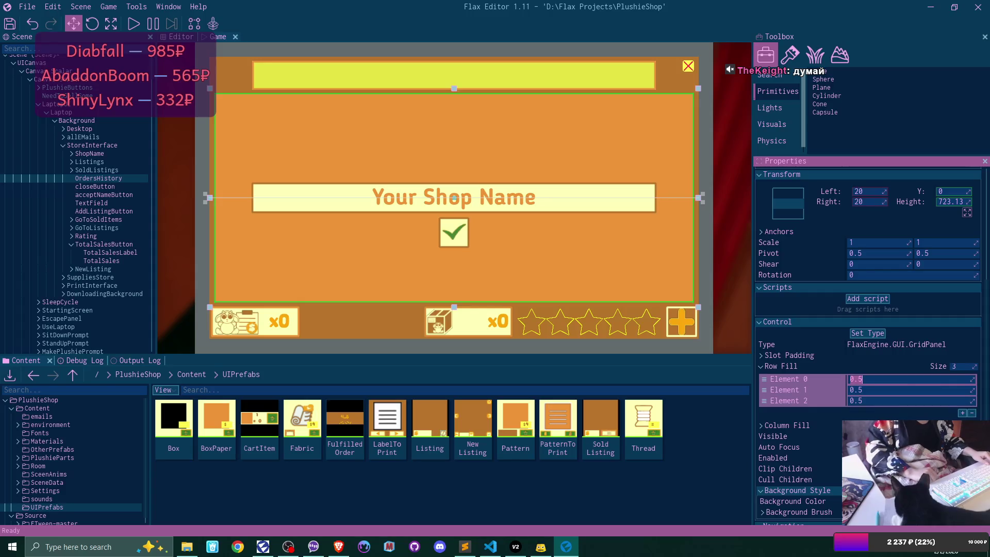
{"action": "type", "text": "0.3"}
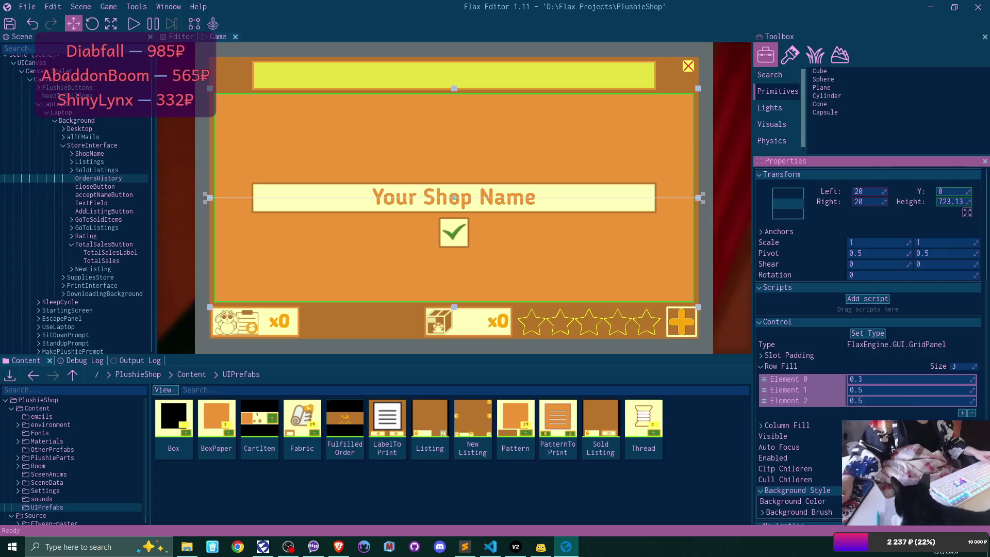
{"action": "left_click", "coordinate": [896, 392]}
{"action": "key", "text": "BackSpace"}
{"action": "type", "text": "3"}
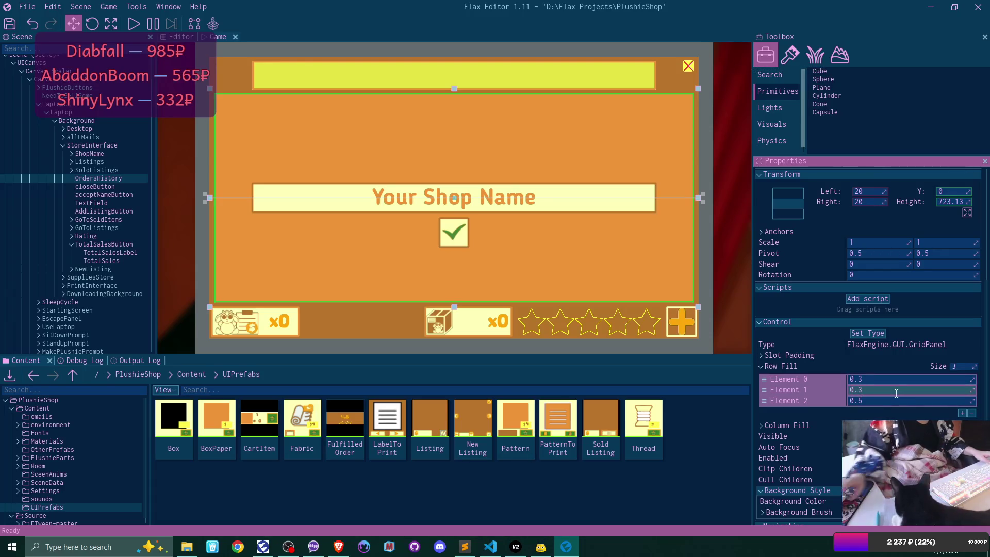
{"action": "left_click", "coordinate": [889, 401]}
{"action": "key", "text": "BackSpace"}
{"action": "key", "text": "BackSpace"}
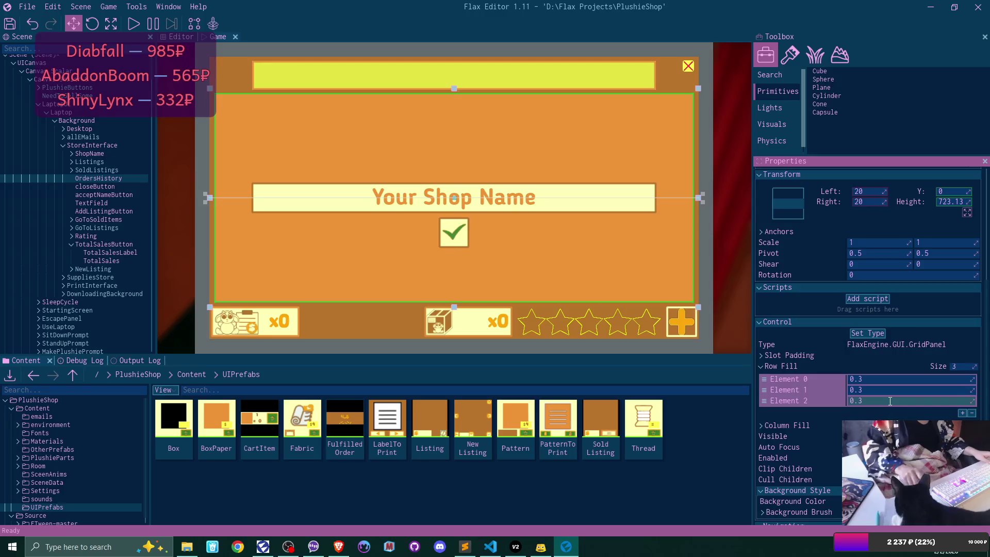
{"action": "type", "text": ".3"}
{"action": "left_click", "coordinate": [778, 410]}
Expand the grid's Column Fill values.
{"action": "left_click", "coordinate": [760, 425]}
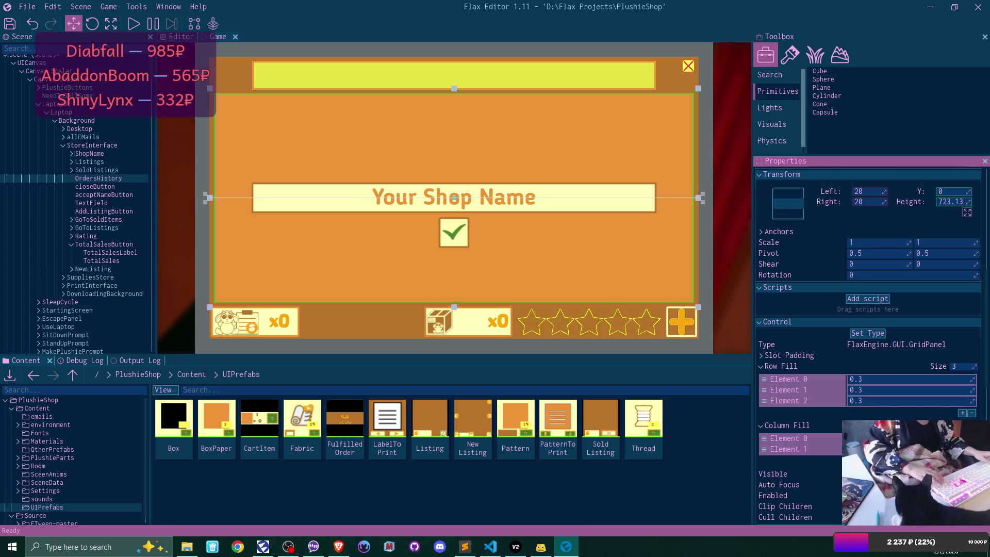
{"action": "left_click", "coordinate": [822, 424]}
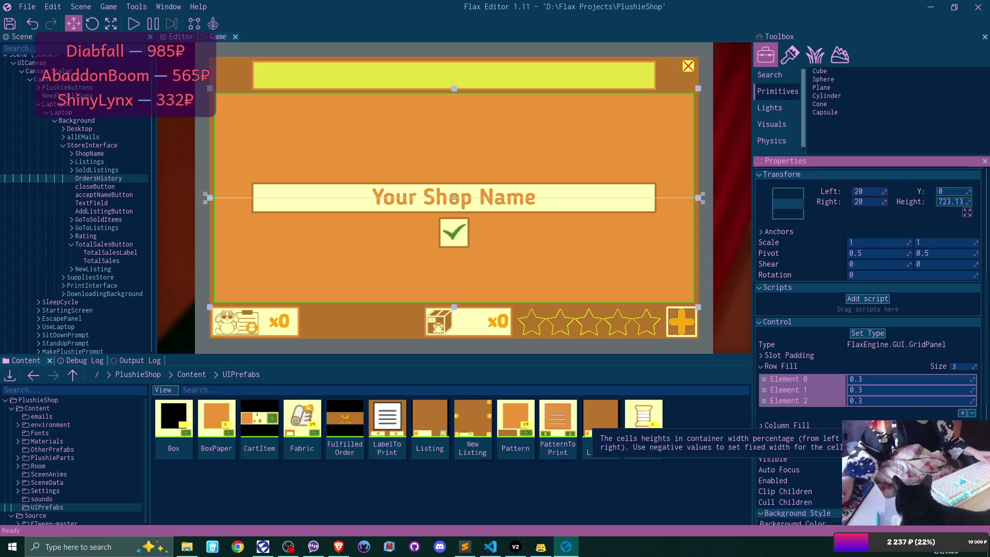
{"action": "left_click", "coordinate": [815, 424]}
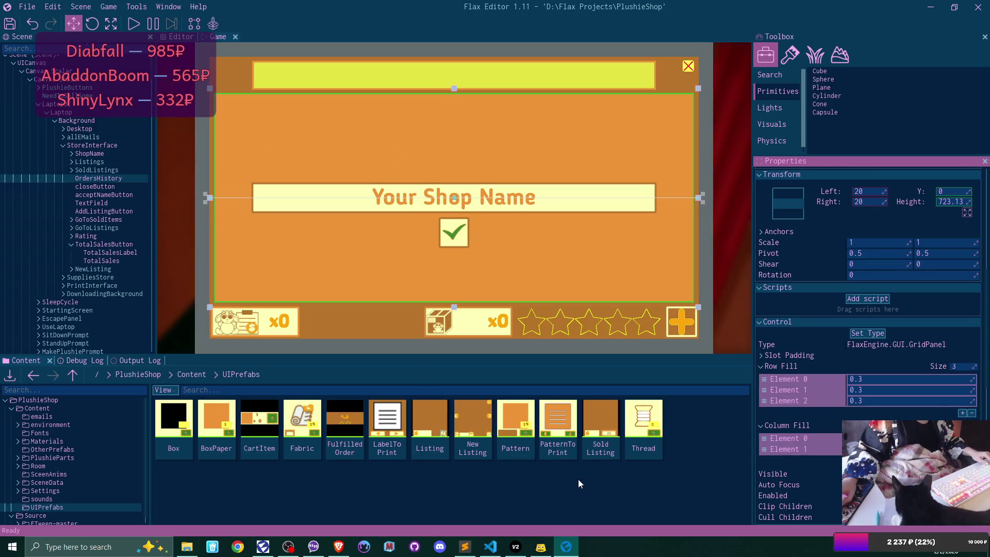
Drop a FulfilledOrder prefab into OrdersHistory and duplicate it into six cards.
{"action": "mouse_move", "coordinate": [344, 420]}
{"action": "left_mouse_down"}
{"action": "mouse_move", "coordinate": [122, 173]}
{"action": "mouse_move", "coordinate": [115, 181]}
{"action": "left_mouse_up"}
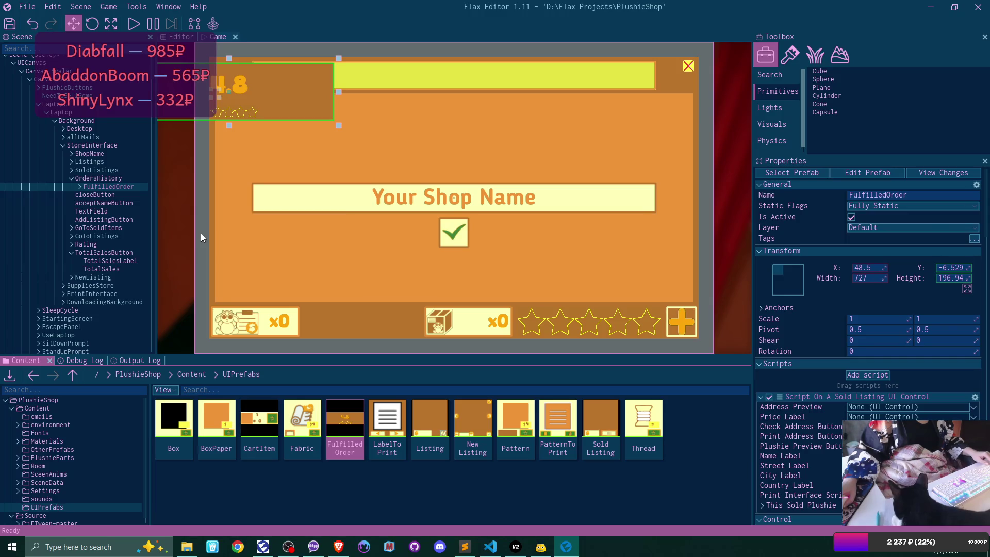
{"action": "left_click", "coordinate": [118, 185]}
{"action": "key", "text": "ctrl+d"}
{"action": "key", "text": "ctrl+d"}
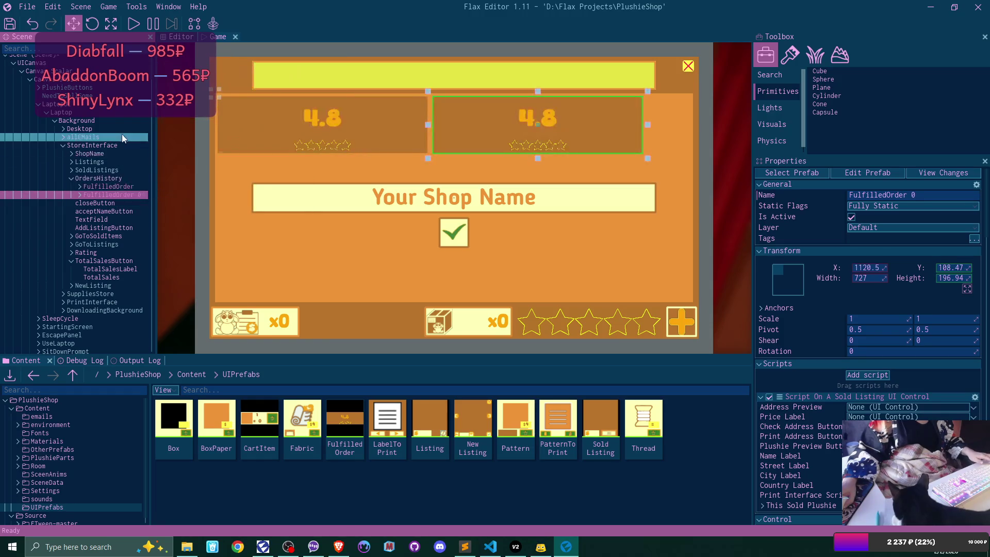
{"action": "key", "text": "ctrl+d"}
{"action": "key", "text": "ctrl+d"}
{"action": "key", "text": "ctrl+d"}
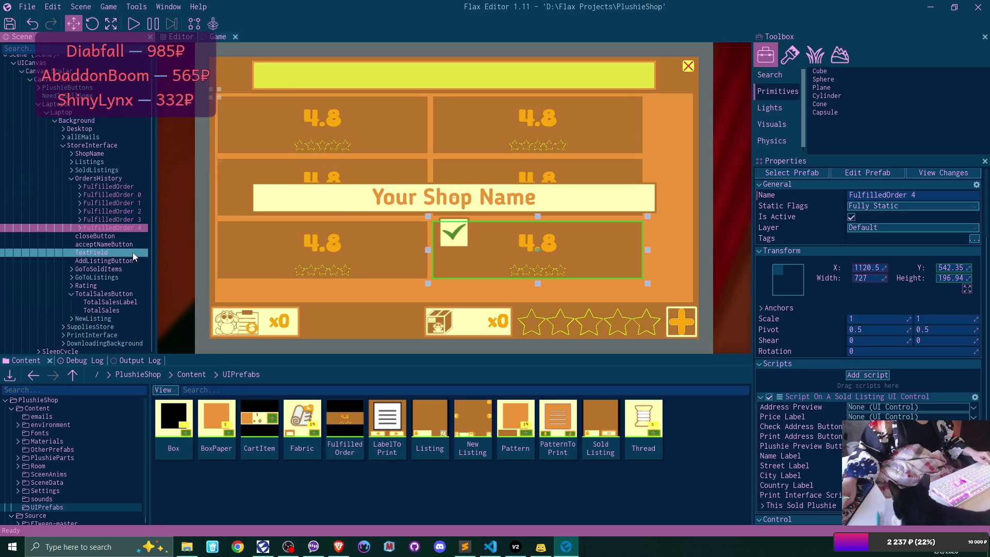
{"action": "left_click", "coordinate": [116, 179]}
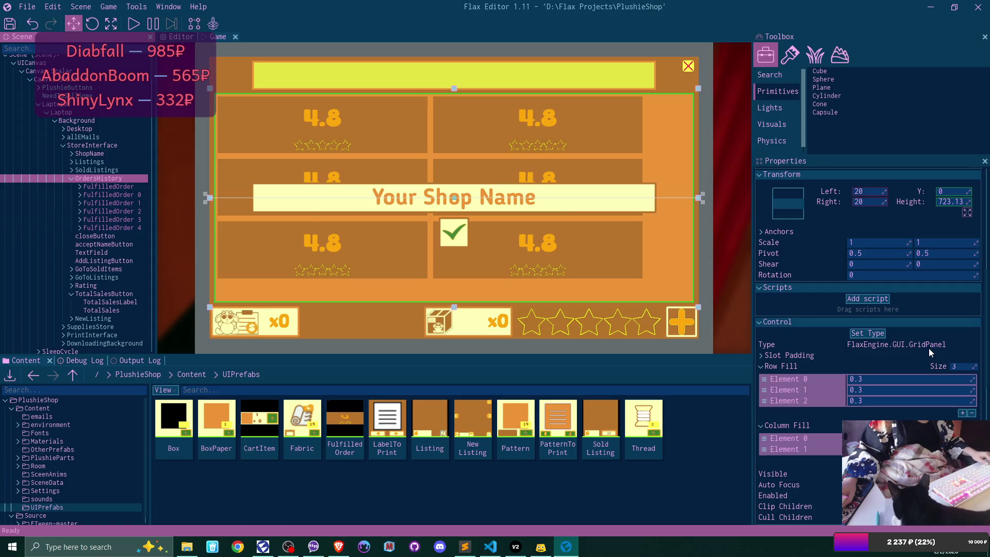
{"action": "scroll", "coordinate": [929, 348], "scroll_direction": "down", "scroll_amount": 2}
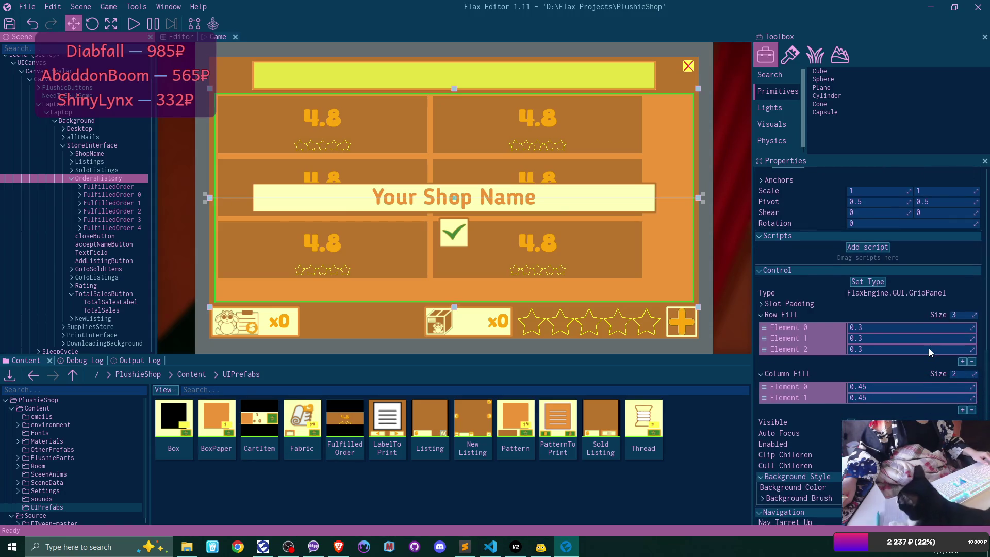
Expand the grid's Slot Padding (10 on every side) and scroll through the Control settings.
{"action": "left_click", "coordinate": [945, 304]}
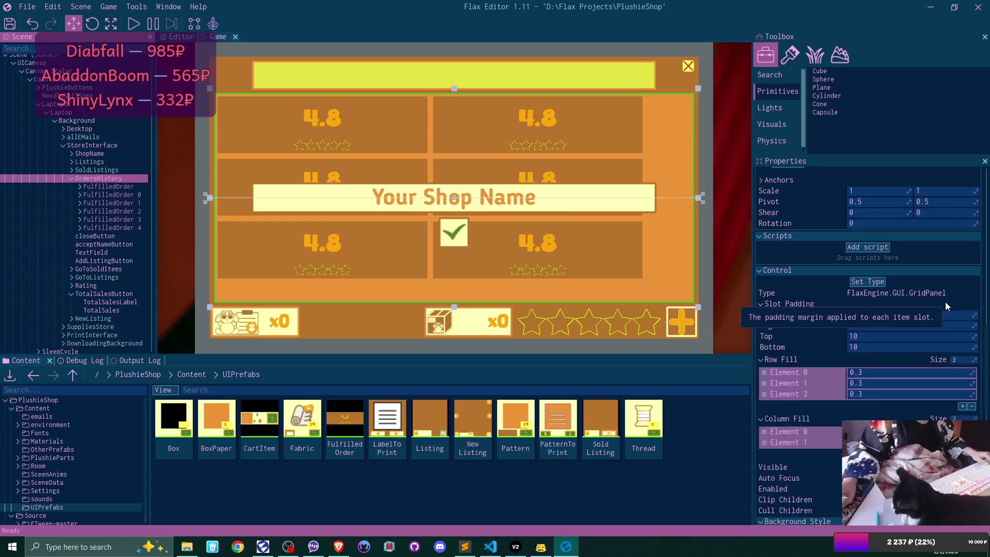
{"action": "scroll", "coordinate": [774, 305], "scroll_direction": "down", "scroll_amount": 2}
{"action": "scroll", "coordinate": [871, 345], "scroll_direction": "down", "scroll_amount": 1}
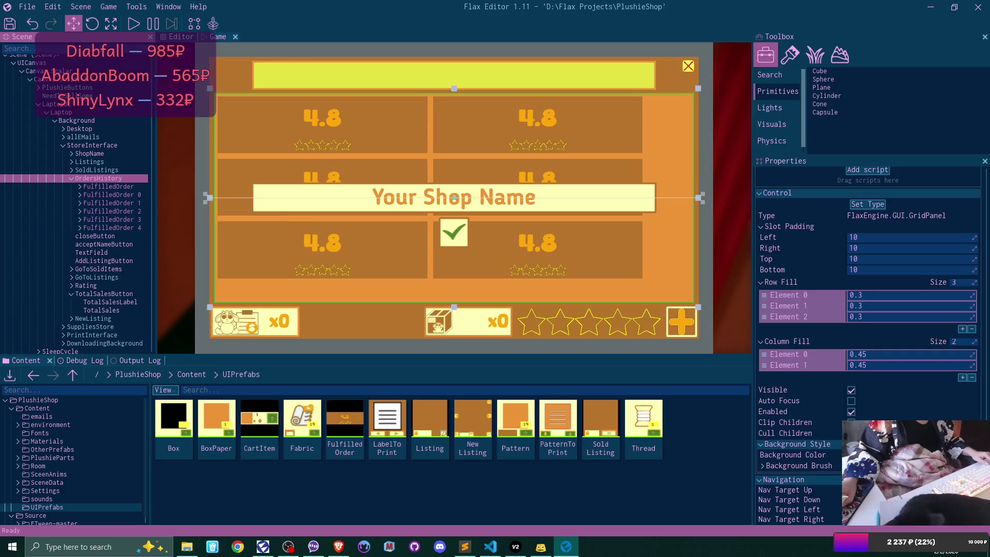
{"action": "scroll", "coordinate": [866, 309], "scroll_direction": "up", "scroll_amount": 2}
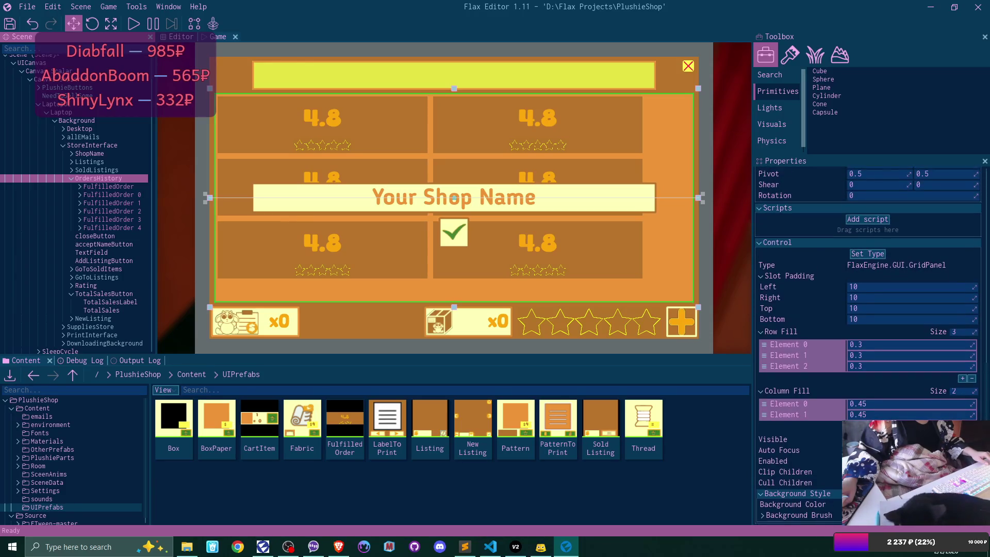
{"action": "scroll", "coordinate": [866, 345], "scroll_direction": "up", "scroll_amount": 3}
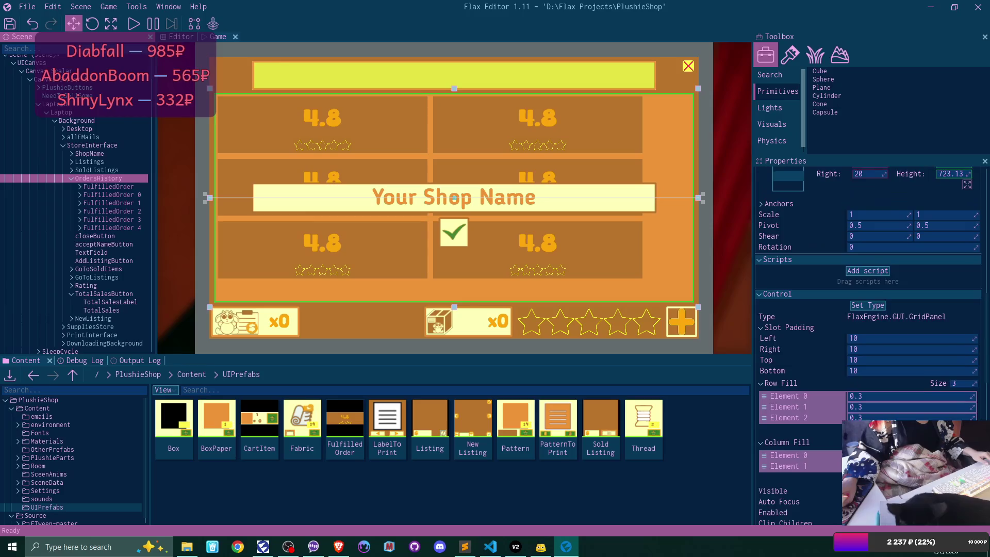
{"action": "scroll", "coordinate": [868, 345], "scroll_direction": "up", "scroll_amount": 2}
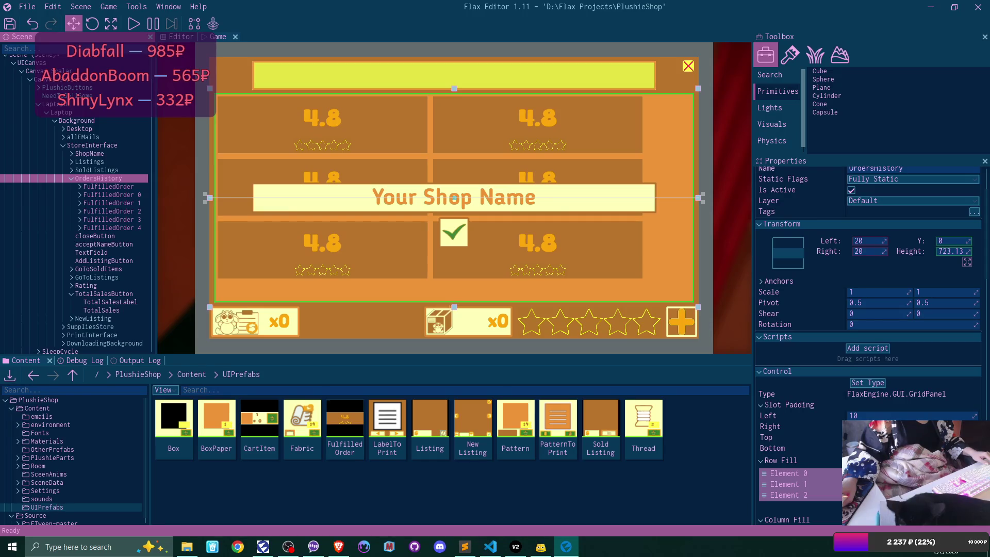
{"action": "scroll", "coordinate": [866, 345], "scroll_direction": "down", "scroll_amount": 4}
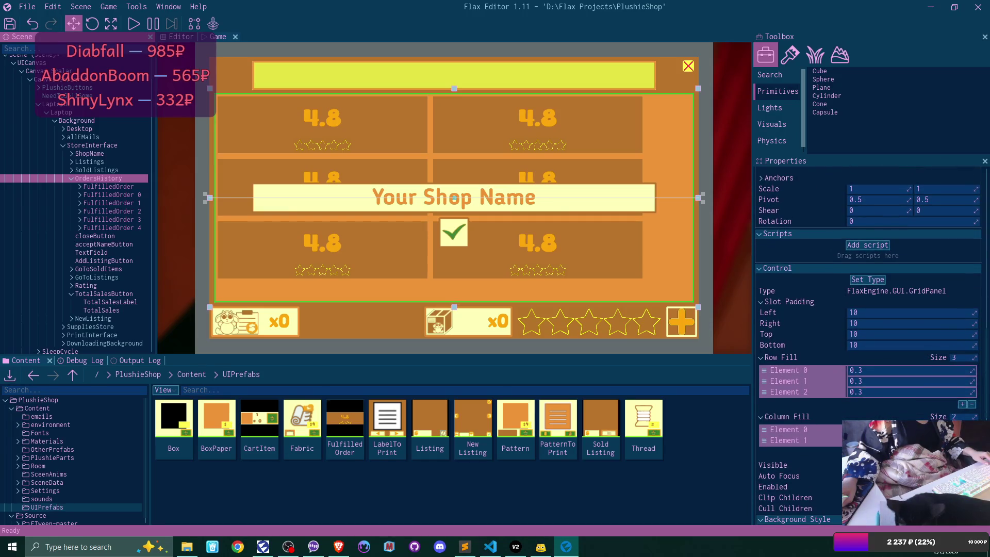
{"action": "scroll", "coordinate": [871, 346], "scroll_direction": "down", "scroll_amount": 1}
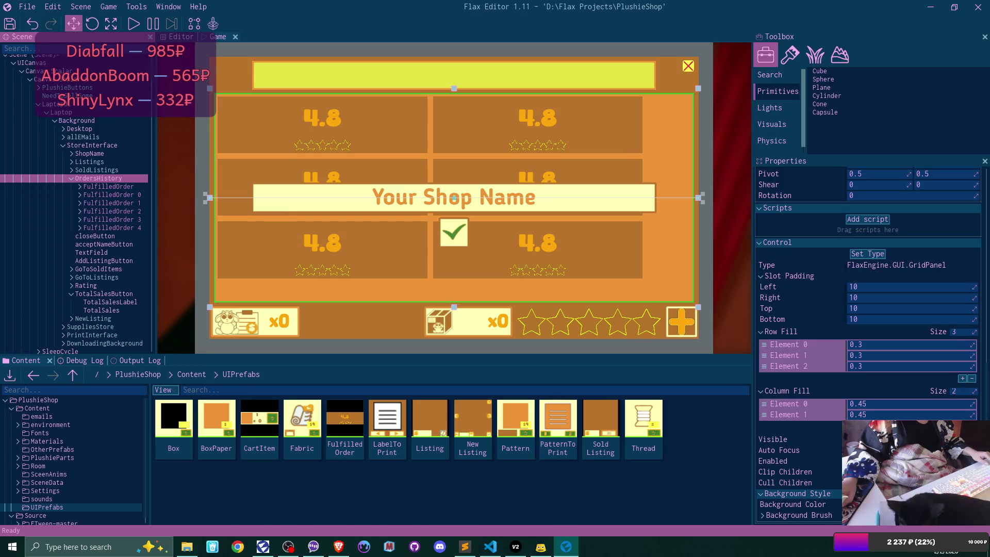
Set both Column Fill values to 0.5.
{"action": "double_click", "coordinate": [921, 405]}
{"action": "type", "text": "0.5"}
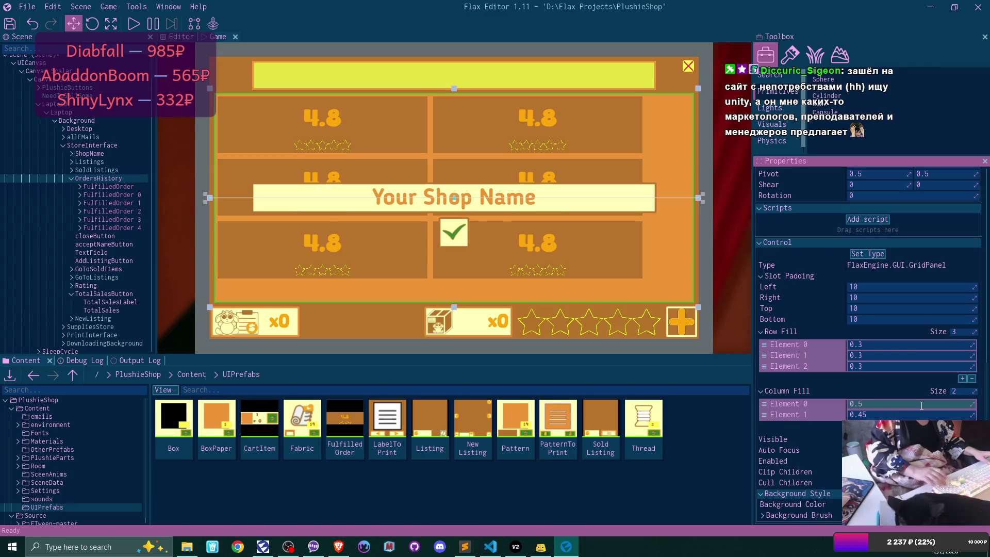
{"action": "double_click", "coordinate": [912, 414]}
{"action": "type", "text": "0"}
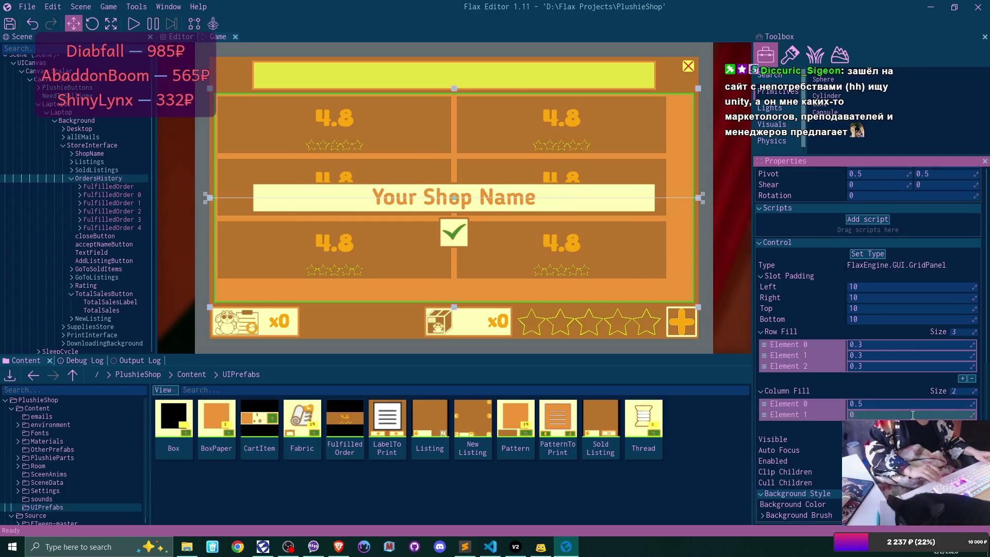
{"action": "type", "text": ".5"}
{"action": "key", "text": "Return"}
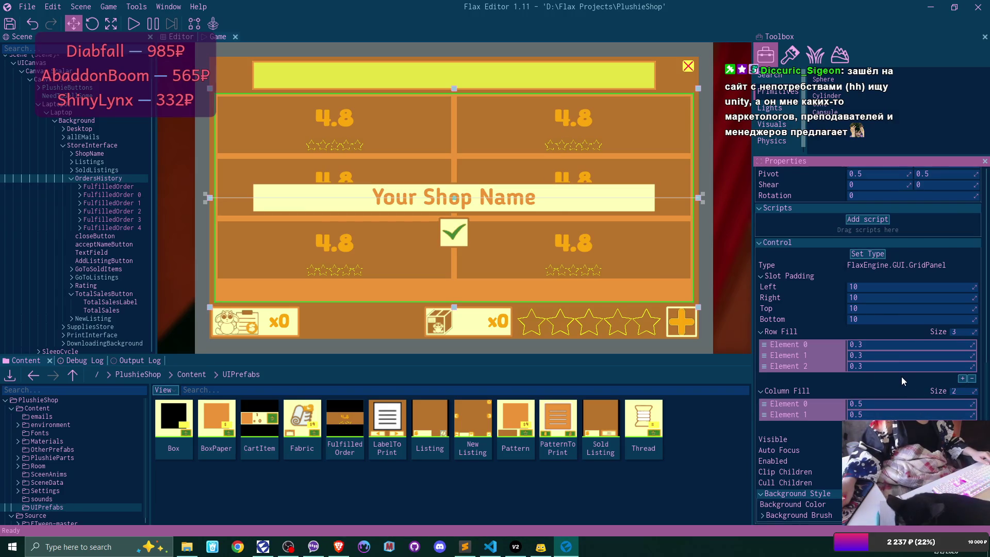
Set the Row Fill values to 0.33, fixing a mistyped second-row entry.
{"action": "left_click", "coordinate": [874, 344]}
{"action": "type", "text": "3"}
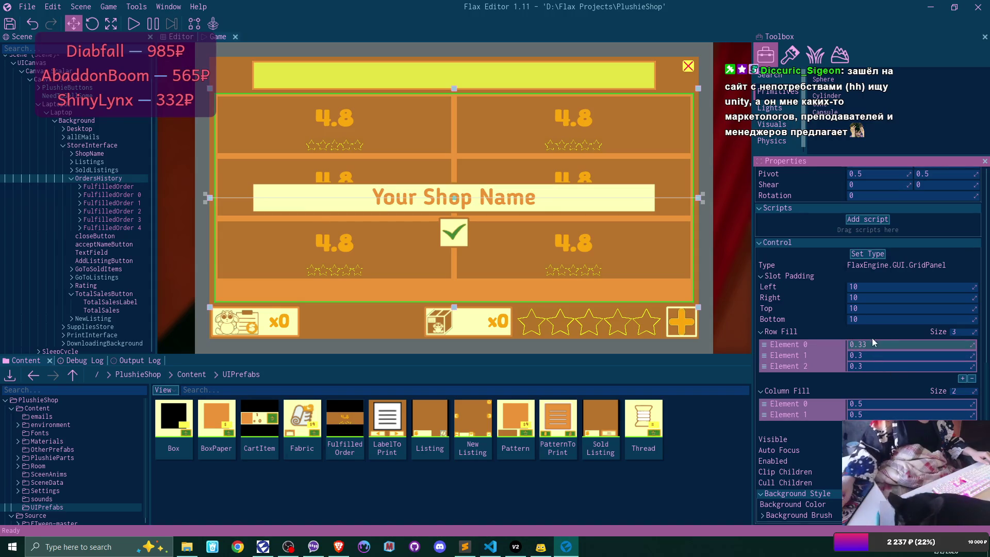
{"action": "left_click", "coordinate": [871, 355]}
{"action": "type", "text": "3"}
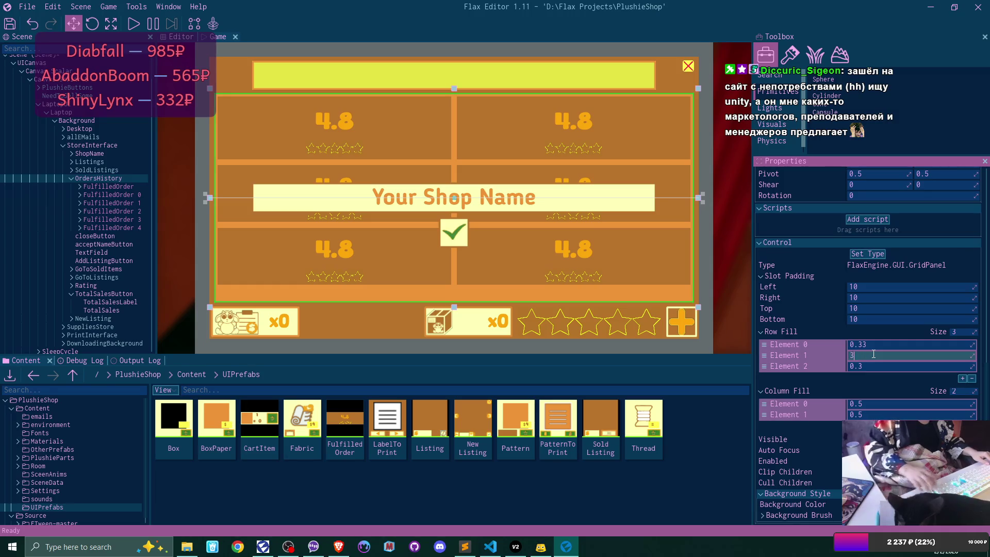
{"action": "key", "text": "BackSpace"}
{"action": "type", "text": "0.33"}
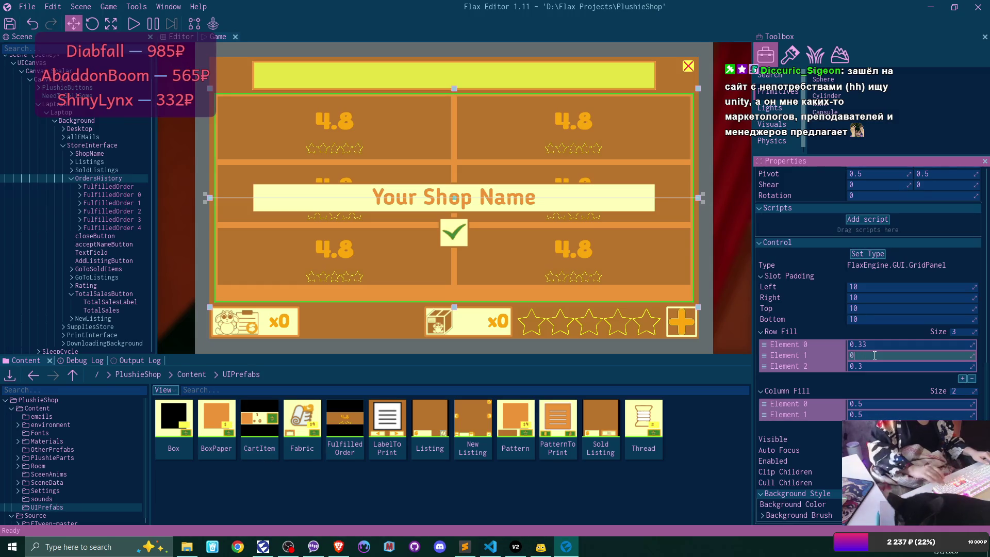
{"action": "key", "text": "Return"}
{"action": "key", "text": "Tab"}
{"action": "type", "text": "0.33"}
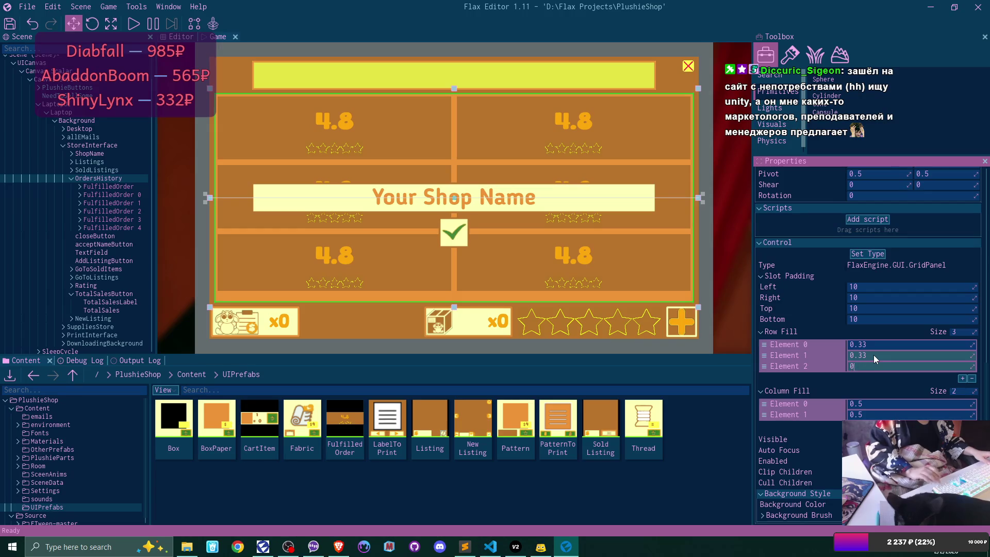
{"action": "key", "text": "Return"}
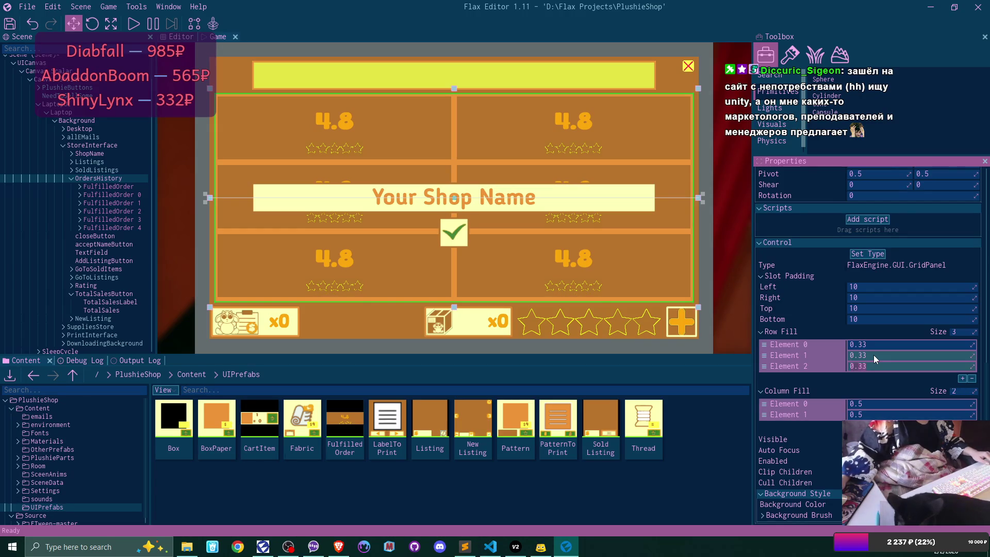
{"action": "key", "text": "ctrl+a"}
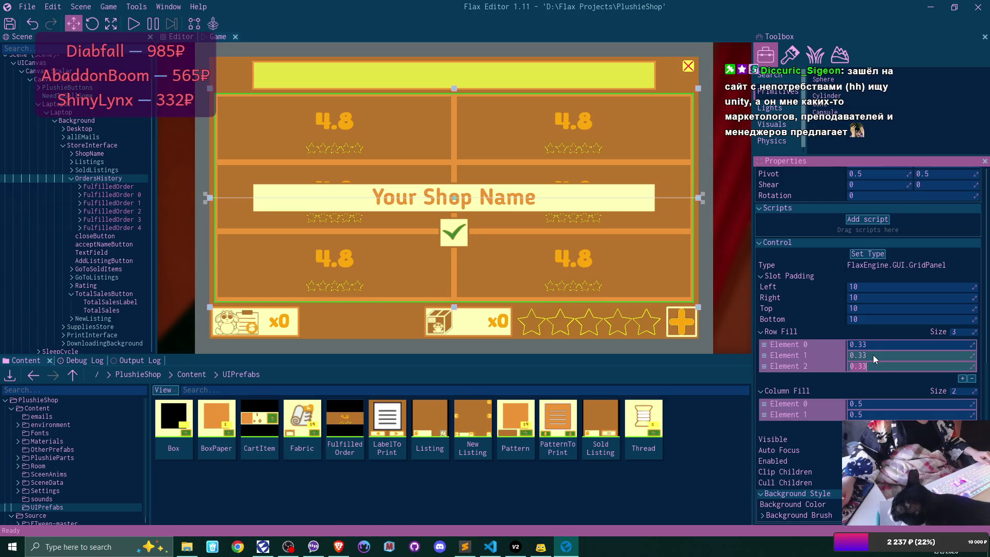
{"action": "key", "text": "Return"}
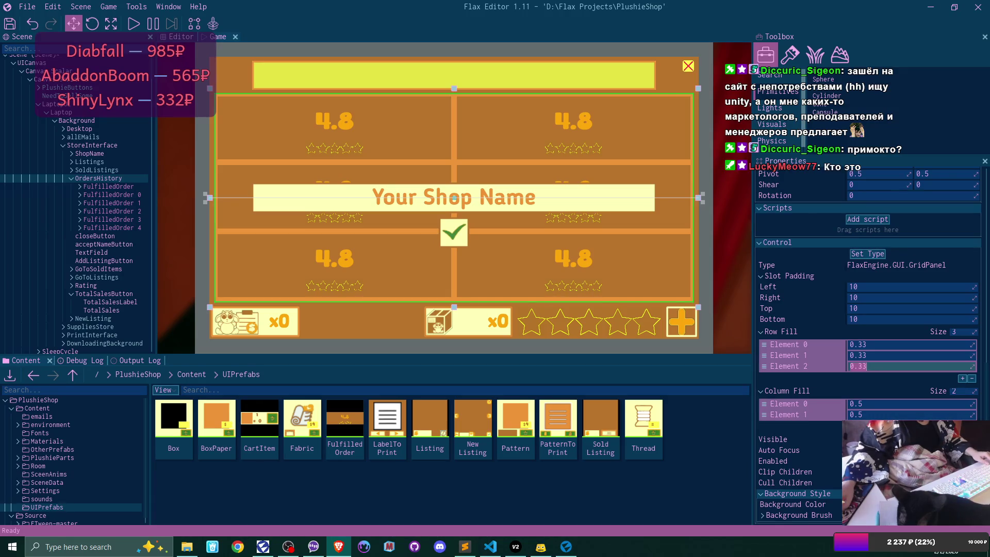
{"action": "left_click", "coordinate": [338, 545]}
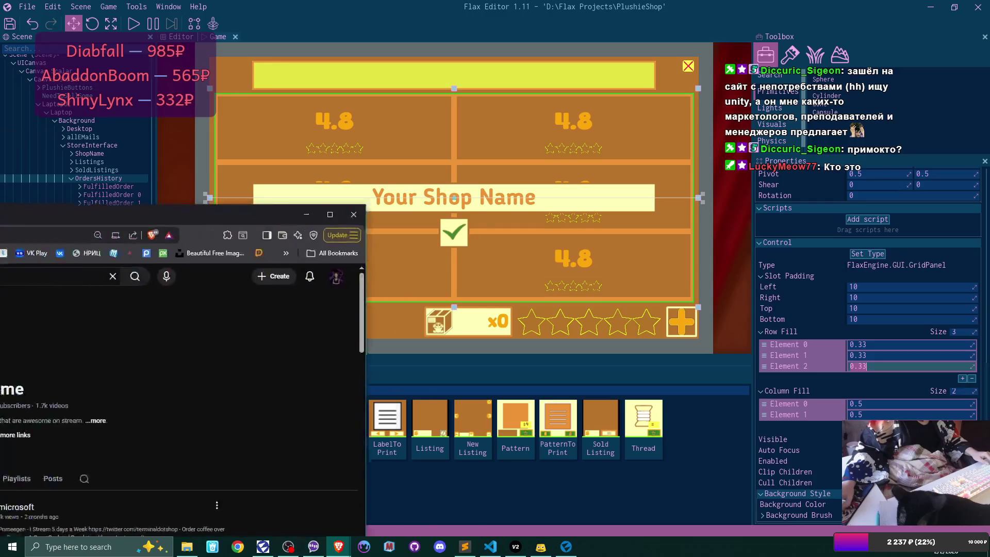
Maximize the Brave window and open The PrimeTime channel's Posts tab, topped by the Unity/Unreal paid-help poll.
{"action": "left_click", "coordinate": [784, 61]}
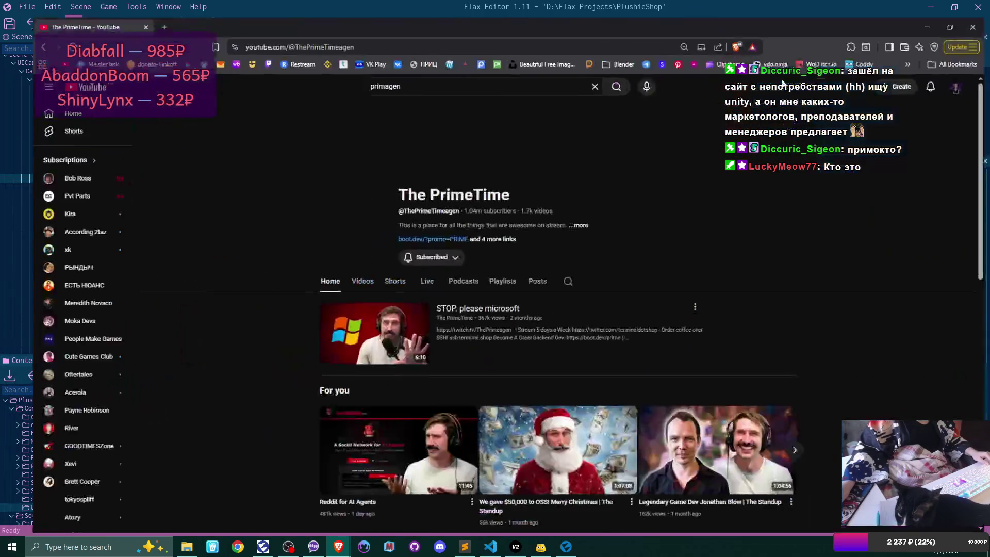
{"action": "scroll", "coordinate": [752, 242], "scroll_direction": "down", "scroll_amount": 7}
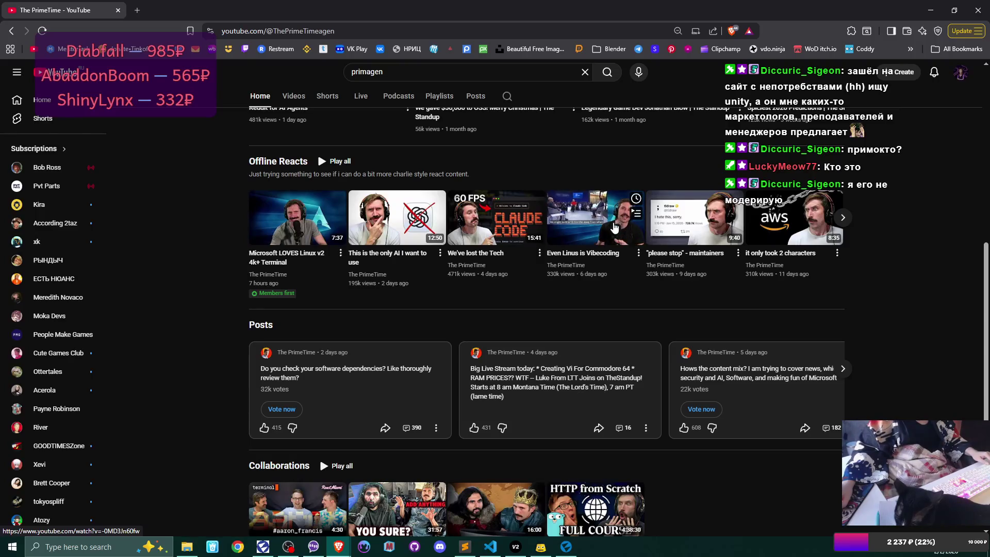
{"action": "scroll", "coordinate": [614, 227], "scroll_direction": "up", "scroll_amount": 4}
{"action": "scroll", "coordinate": [614, 228], "scroll_direction": "down", "scroll_amount": 4}
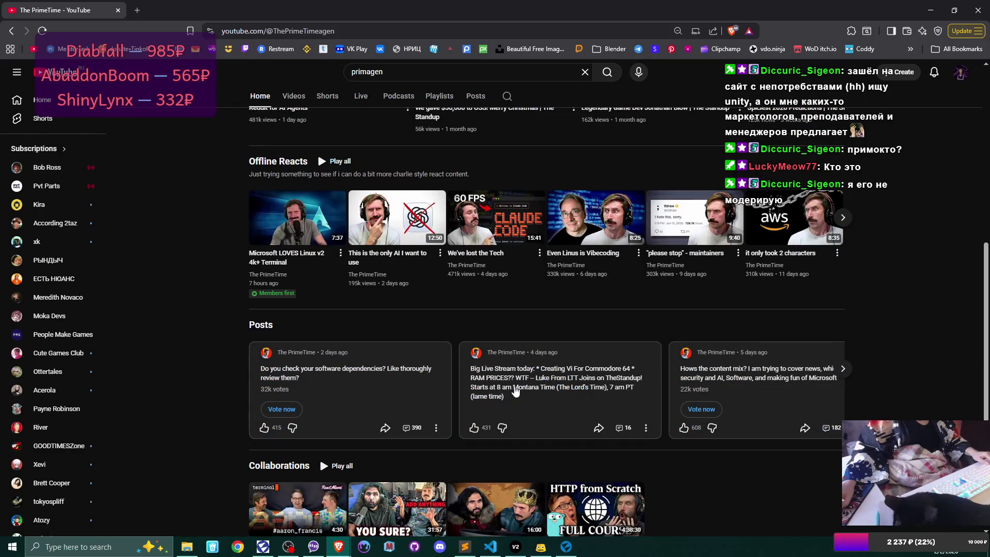
{"action": "scroll", "coordinate": [515, 391], "scroll_direction": "up", "scroll_amount": 3}
{"action": "scroll", "coordinate": [516, 390], "scroll_direction": "up", "scroll_amount": 3}
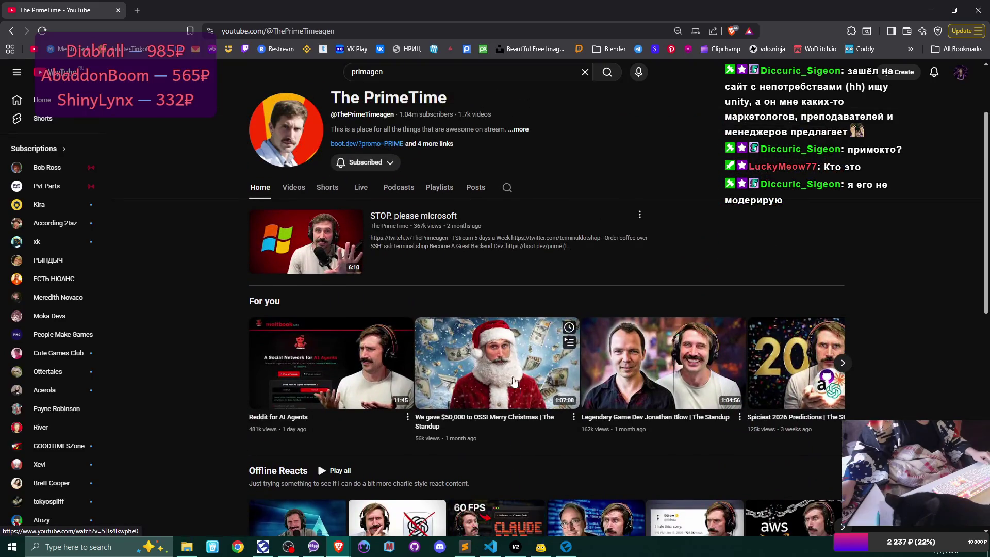
{"action": "left_click", "coordinate": [473, 189]}
{"action": "scroll", "coordinate": [718, 253], "scroll_direction": "down", "scroll_amount": 3}
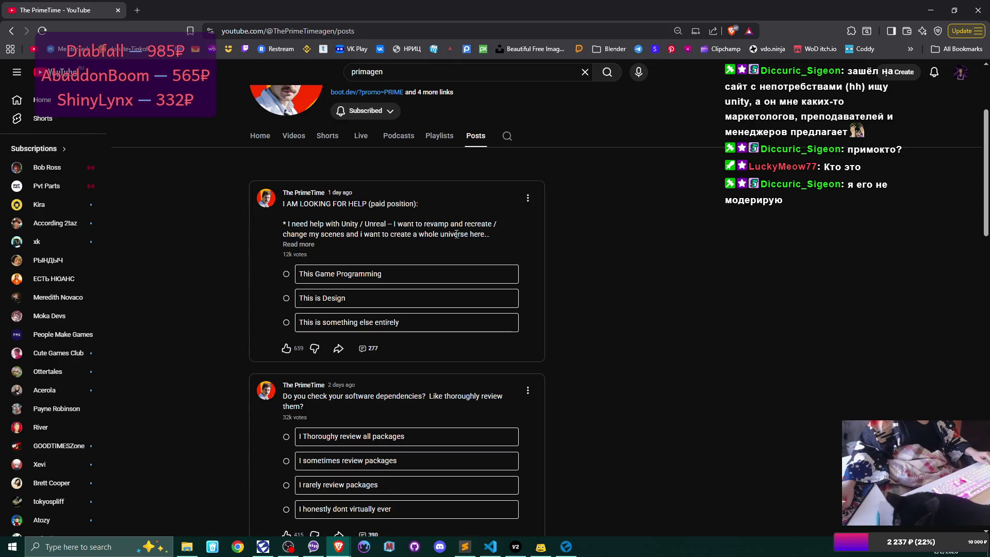
Expand the first post's full help-wanted text and highlight 'paid position'.
{"action": "left_click", "coordinate": [308, 244]}
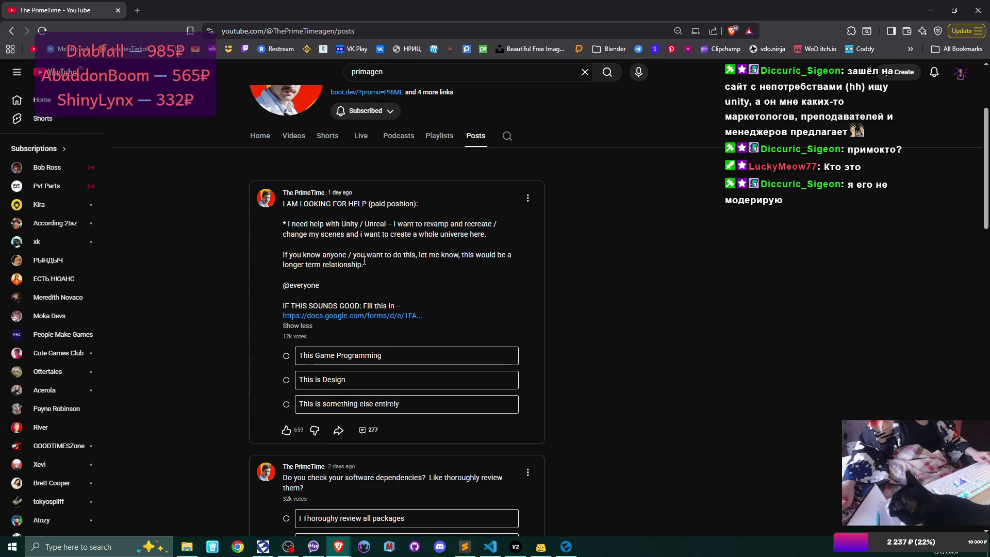
{"action": "left_click_drag", "start_coordinate": [371, 204], "coordinate": [417, 204]}
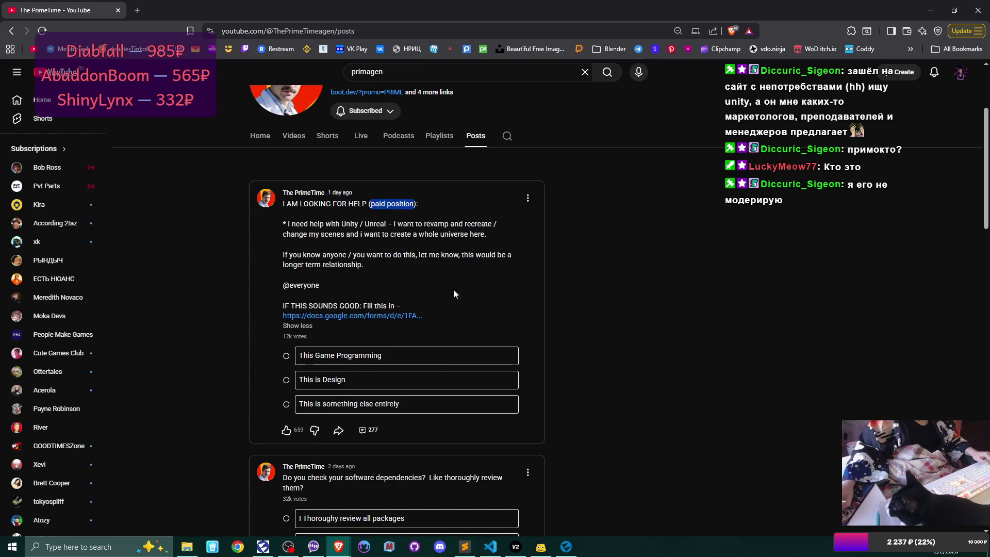
{"action": "scroll", "coordinate": [429, 245], "scroll_direction": "down", "scroll_amount": 2}
{"action": "scroll", "coordinate": [431, 245], "scroll_direction": "down", "scroll_amount": 1}
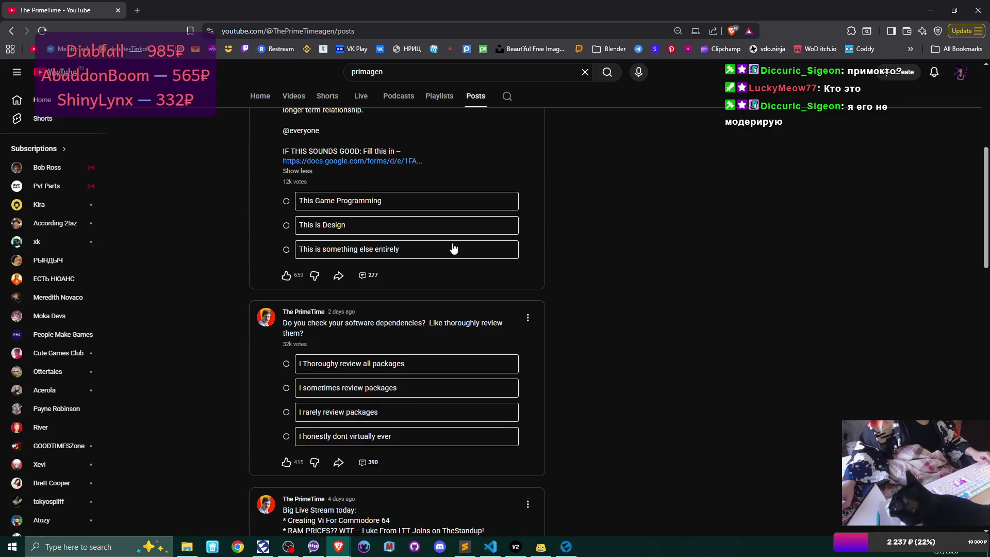
Clear the text selection and close the YouTube tab to return to the Flax Engine editor.
{"action": "scroll", "coordinate": [453, 249], "scroll_direction": "up", "scroll_amount": 2}
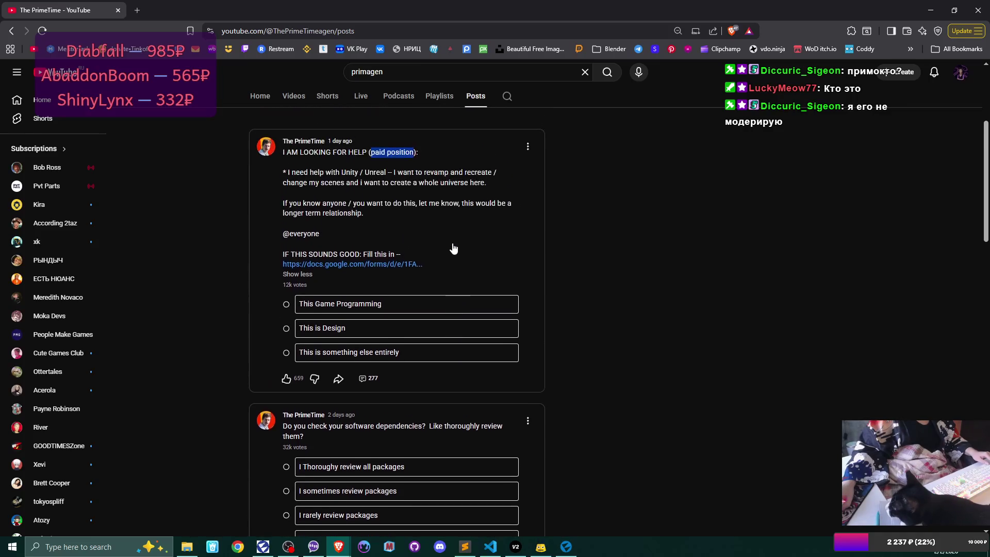
{"action": "scroll", "coordinate": [453, 247], "scroll_direction": "up", "scroll_amount": 2}
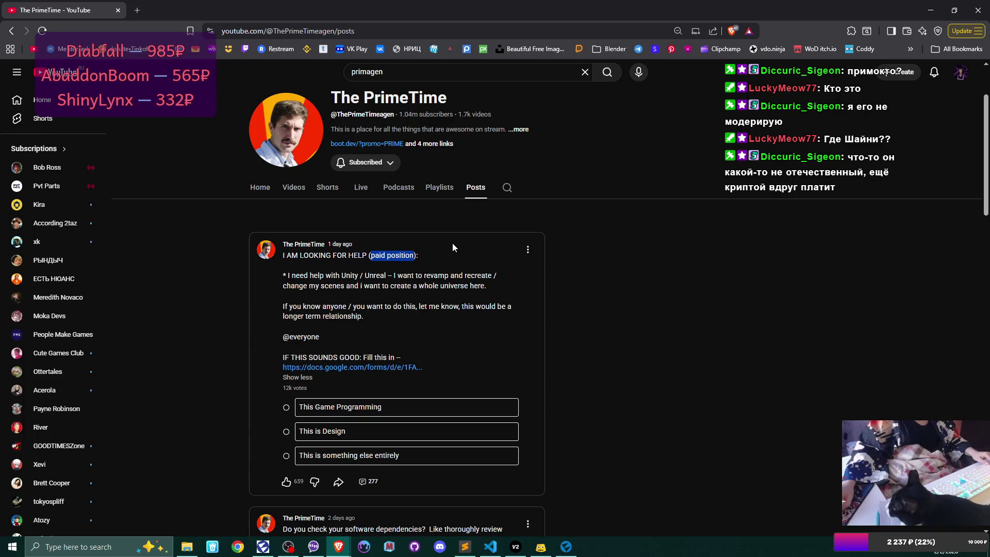
{"action": "left_click", "coordinate": [423, 256]}
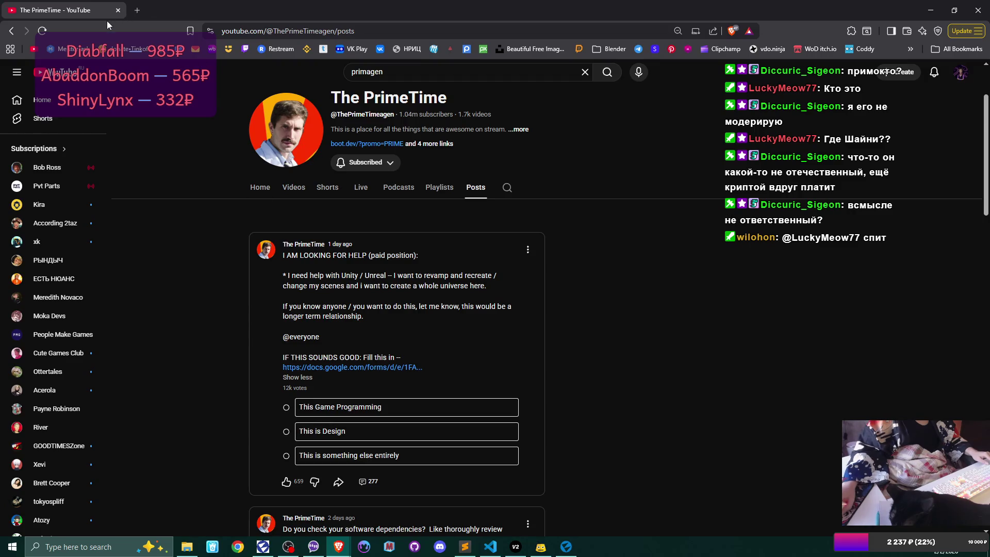
{"action": "left_click", "coordinate": [118, 11]}
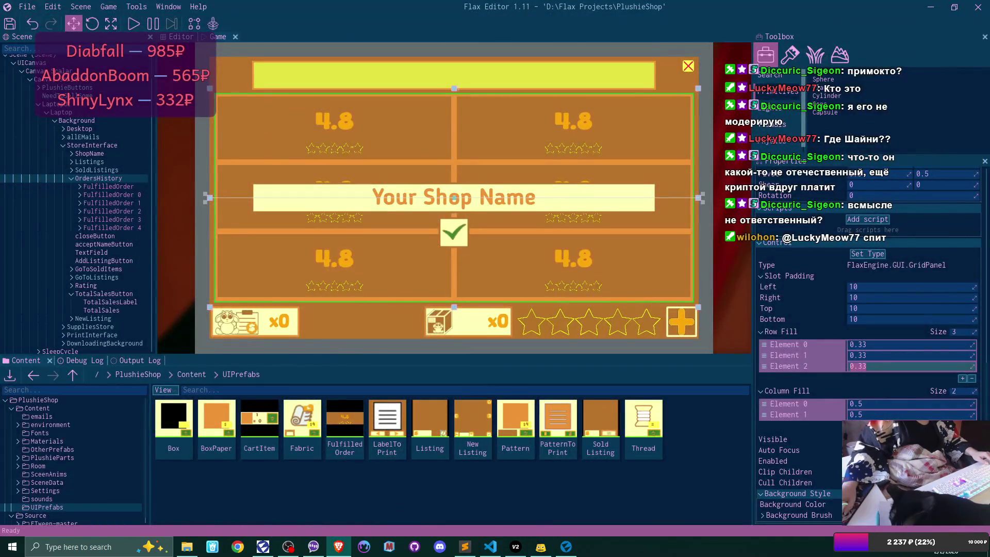
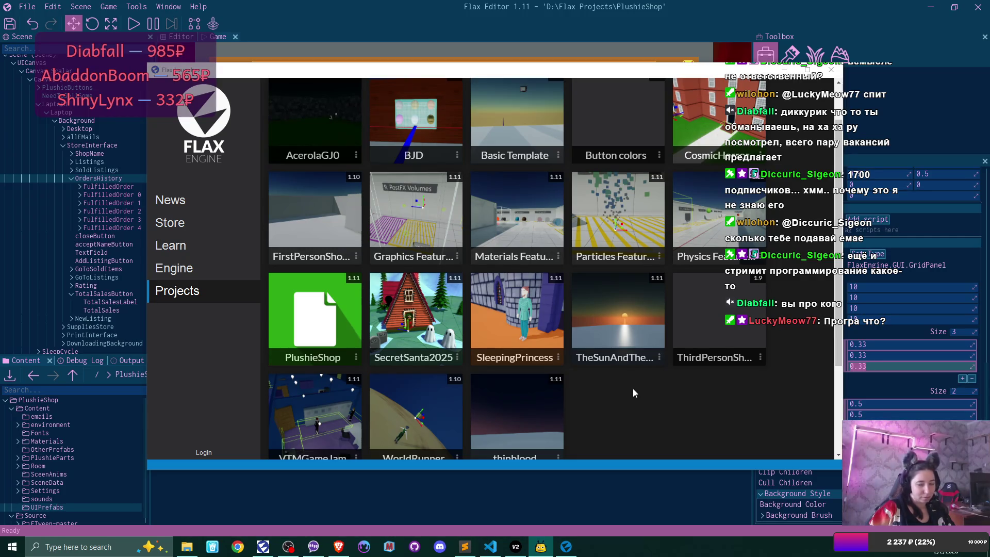
Close the Flax project launcher to return to the PlushieShop store UI editor.
{"action": "left_click", "coordinate": [725, 4]}
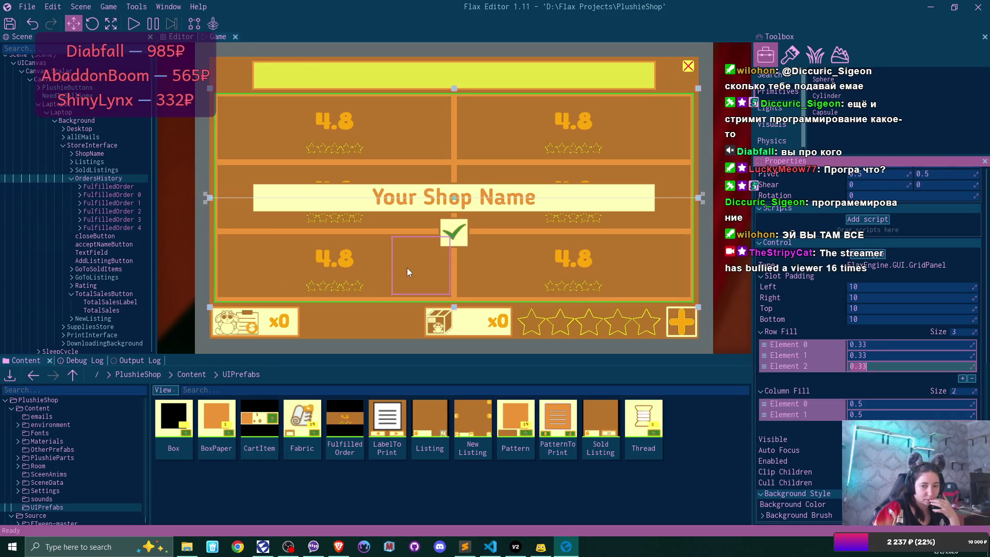
Commit 0.33 as the OrdersHistory grid's third row fill and review its slot padding.
{"action": "key", "text": "Return"}
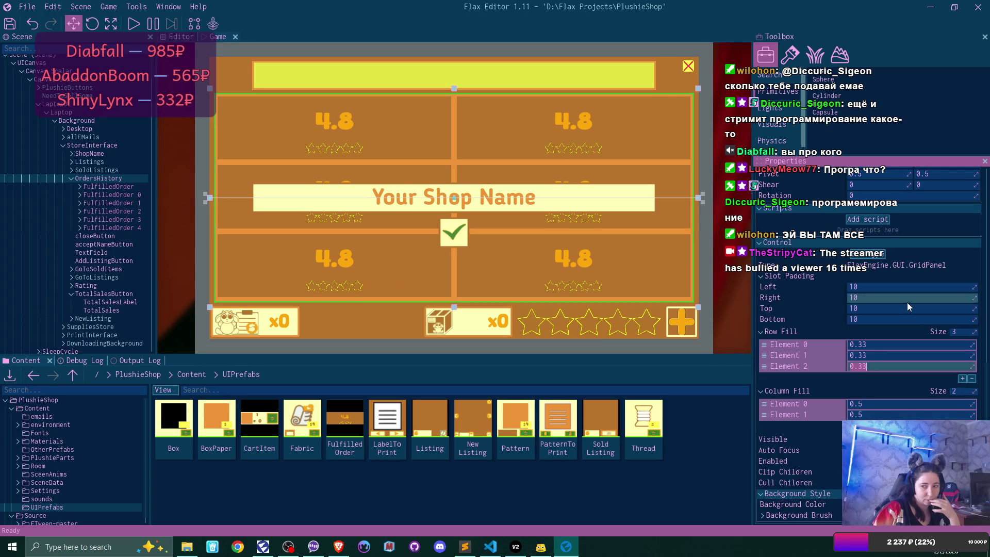
{"action": "scroll", "coordinate": [906, 302], "scroll_direction": "up", "scroll_amount": 3}
{"action": "scroll", "coordinate": [908, 302], "scroll_direction": "up", "scroll_amount": 3}
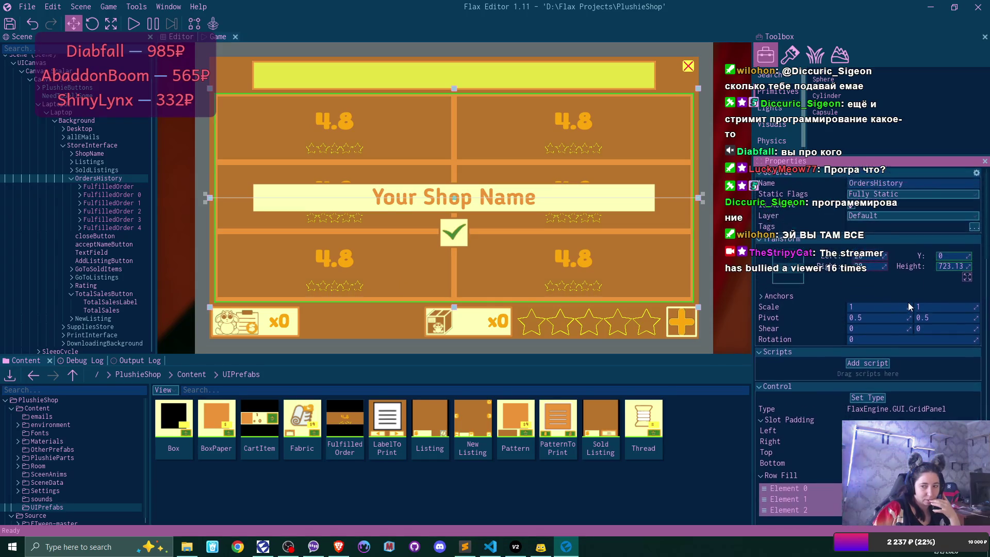
{"action": "scroll", "coordinate": [907, 302], "scroll_direction": "down", "scroll_amount": 1}
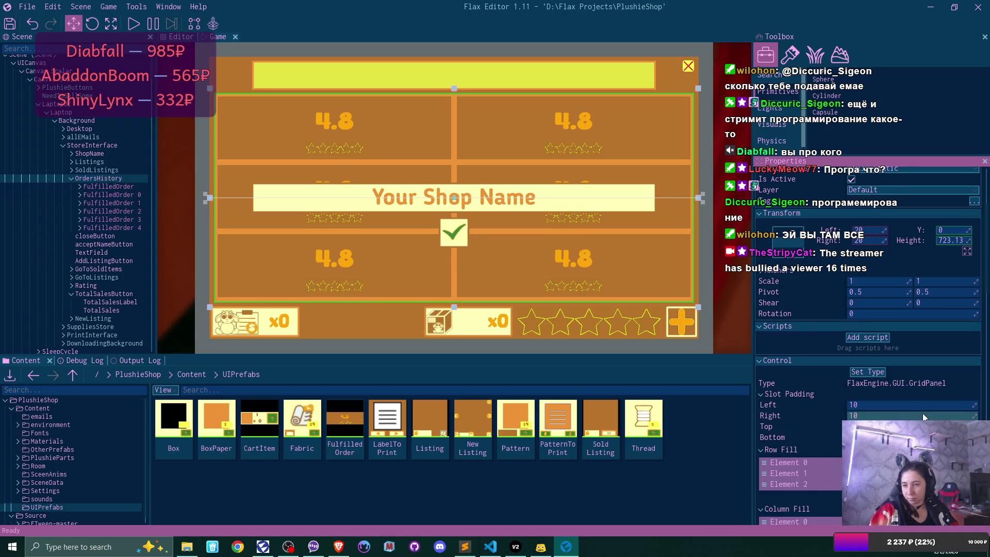
{"action": "scroll", "coordinate": [923, 413], "scroll_direction": "up", "scroll_amount": 1}
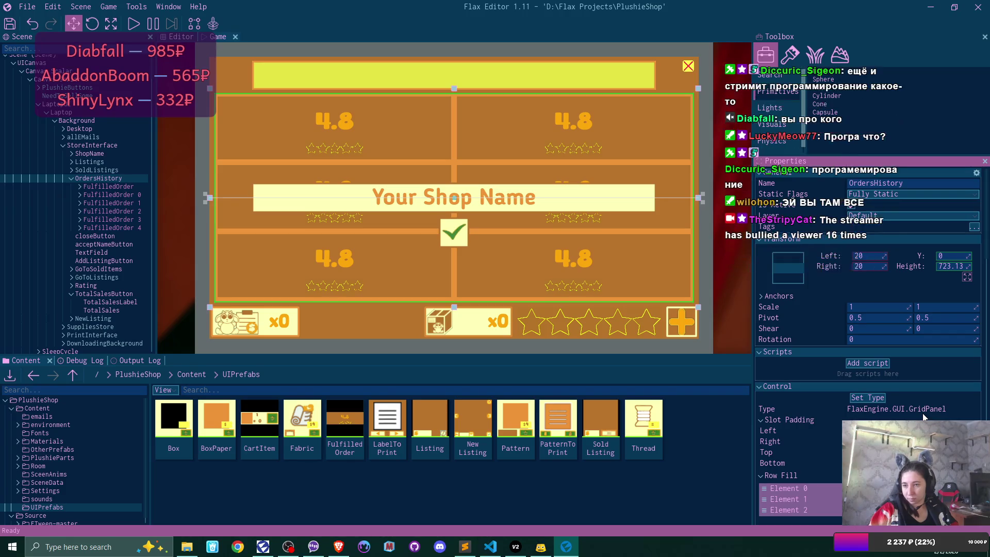
{"action": "scroll", "coordinate": [923, 416], "scroll_direction": "down", "scroll_amount": 2}
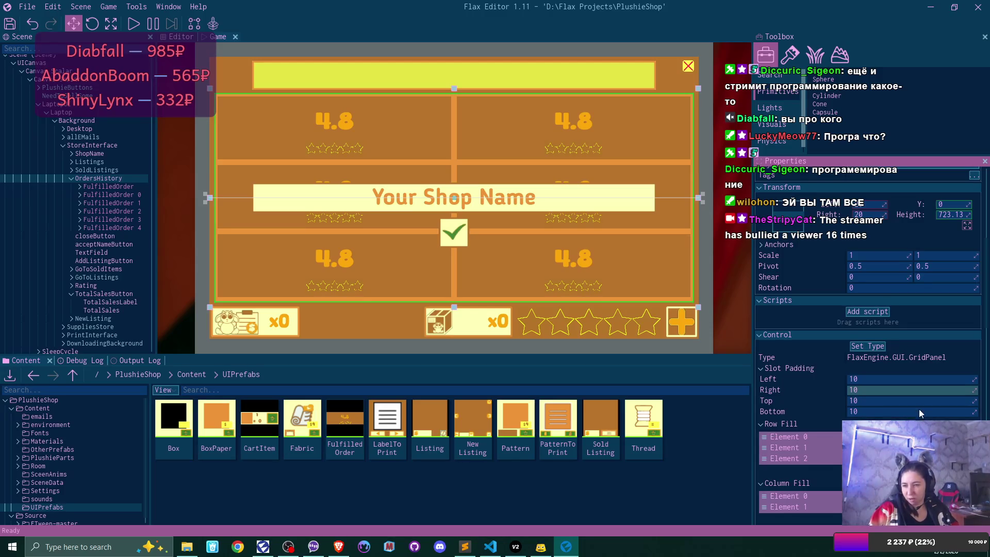
{"action": "left_click", "coordinate": [895, 380]}
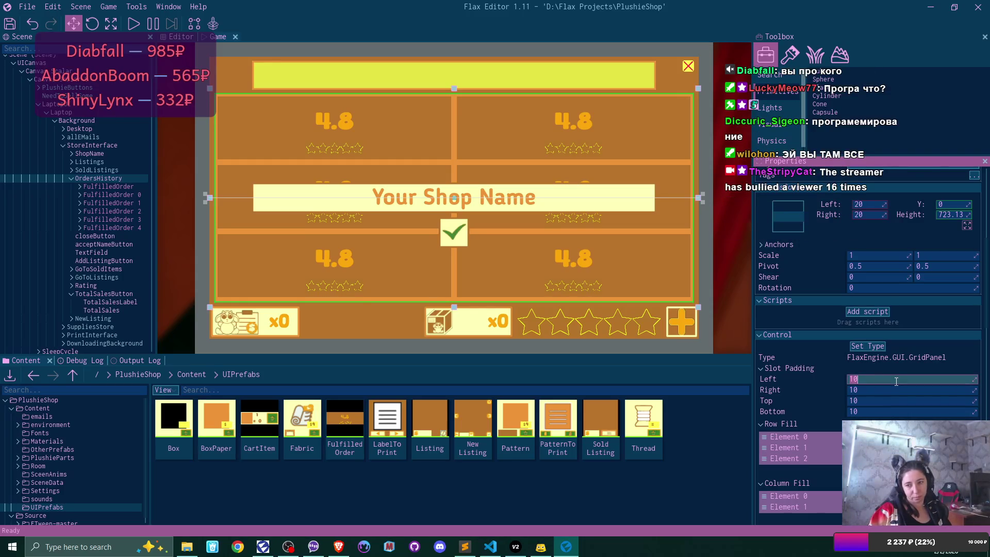
Select OrdersHistory in the Scene tree and bring up its Set Type control list.
{"action": "scroll", "coordinate": [900, 405], "scroll_direction": "down", "scroll_amount": 3}
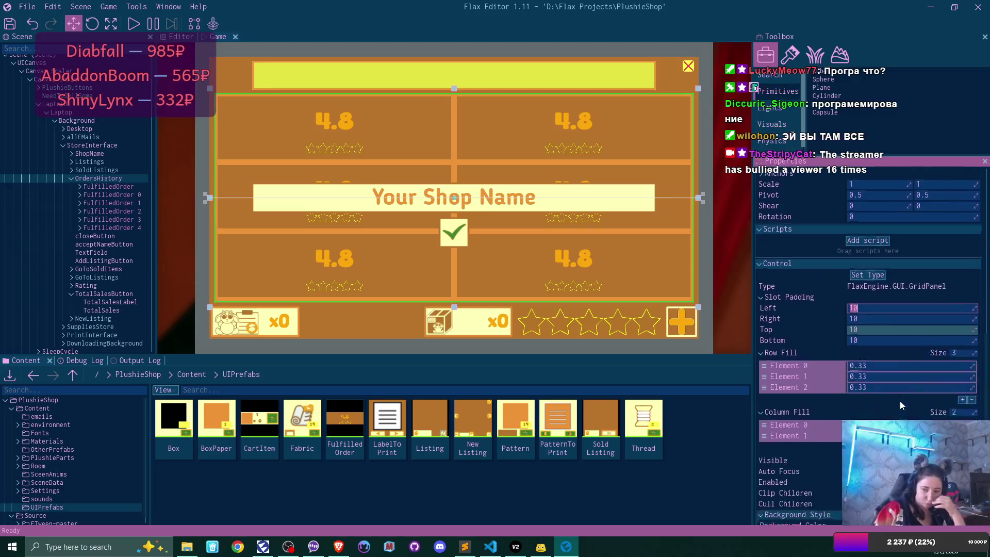
{"action": "scroll", "coordinate": [900, 405], "scroll_direction": "down", "scroll_amount": 3}
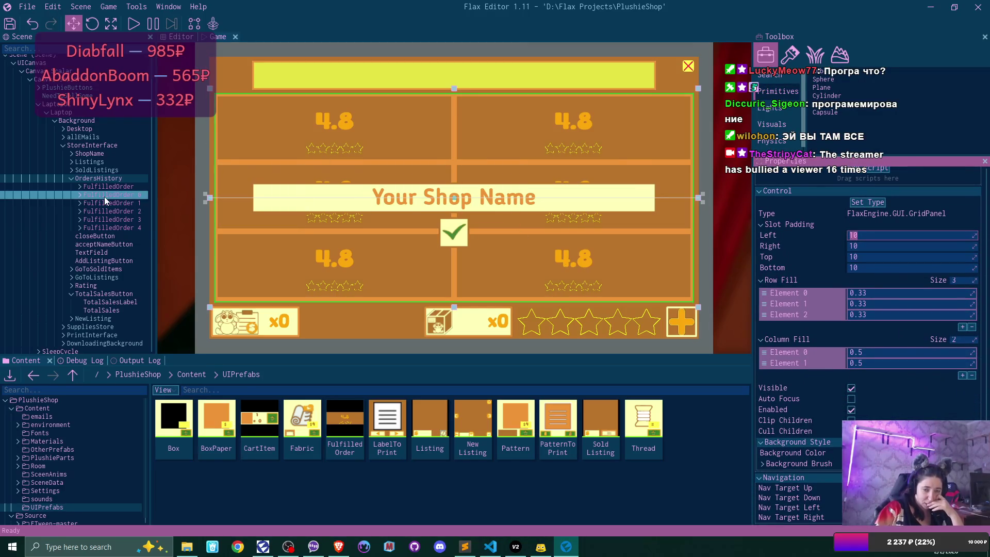
{"action": "left_click", "coordinate": [91, 178]}
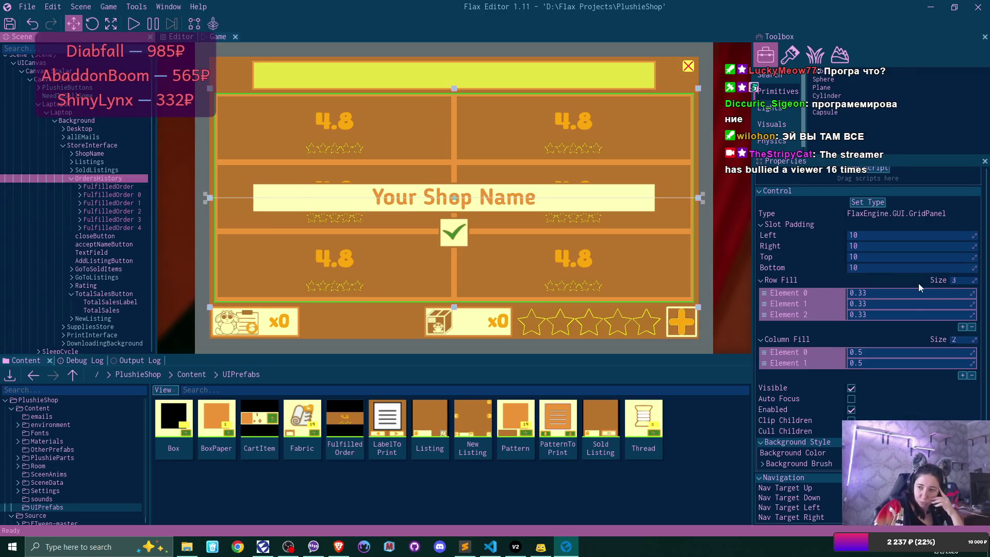
{"action": "left_click", "coordinate": [871, 202]}
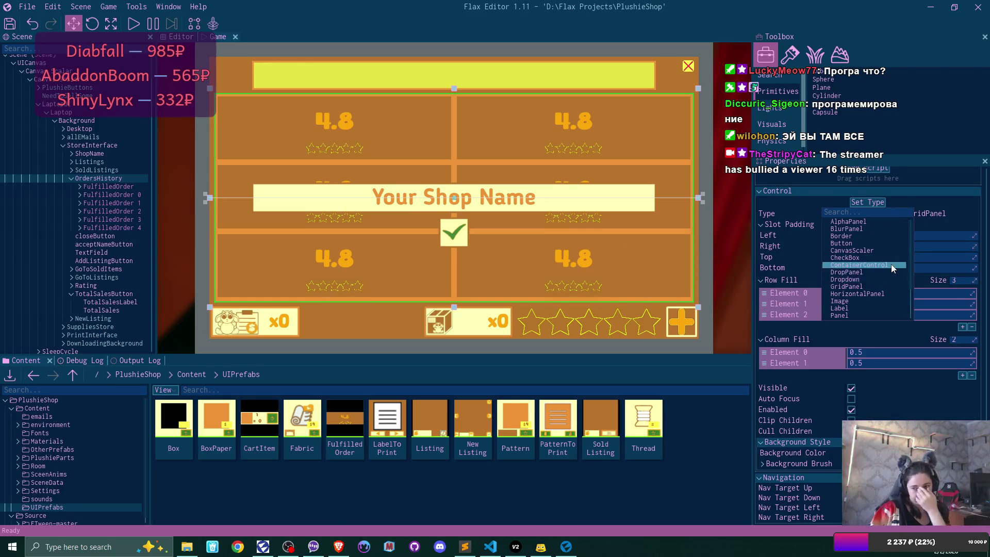
Pick TilesPanel from the Set Type list for OrdersHistory.
{"action": "scroll", "coordinate": [892, 267], "scroll_direction": "down", "scroll_amount": 5}
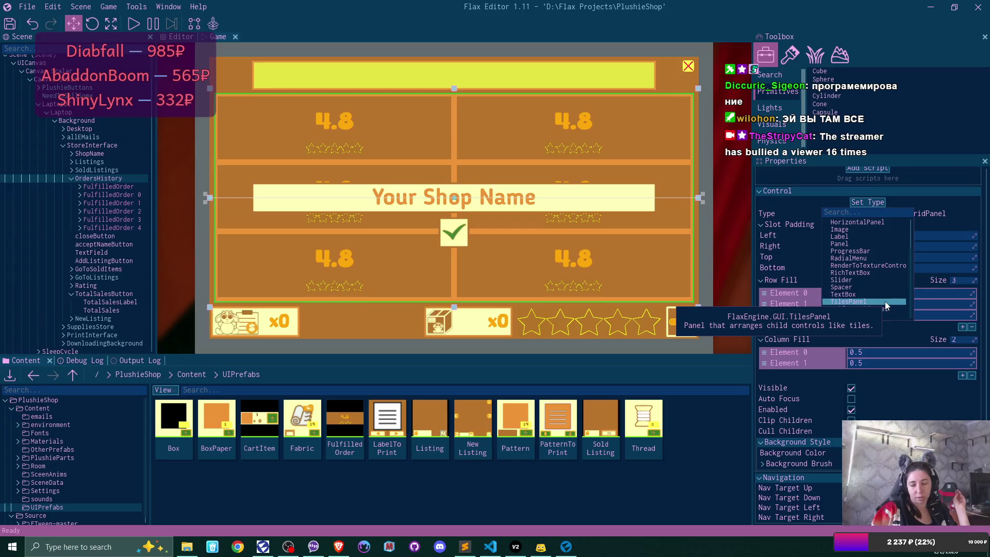
{"action": "left_click", "coordinate": [886, 306]}
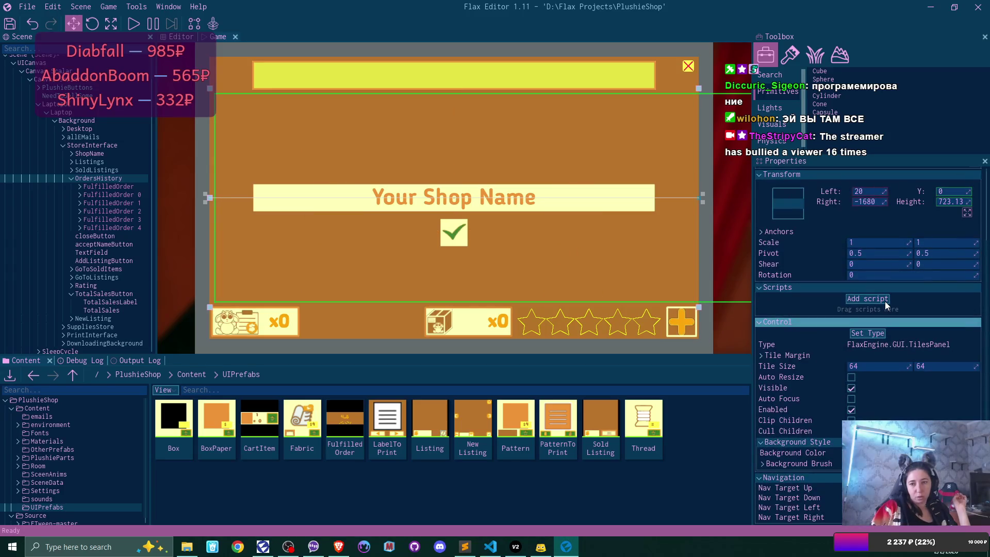
{"action": "left_click", "coordinate": [887, 367]}
{"action": "left_click", "coordinate": [109, 188]}
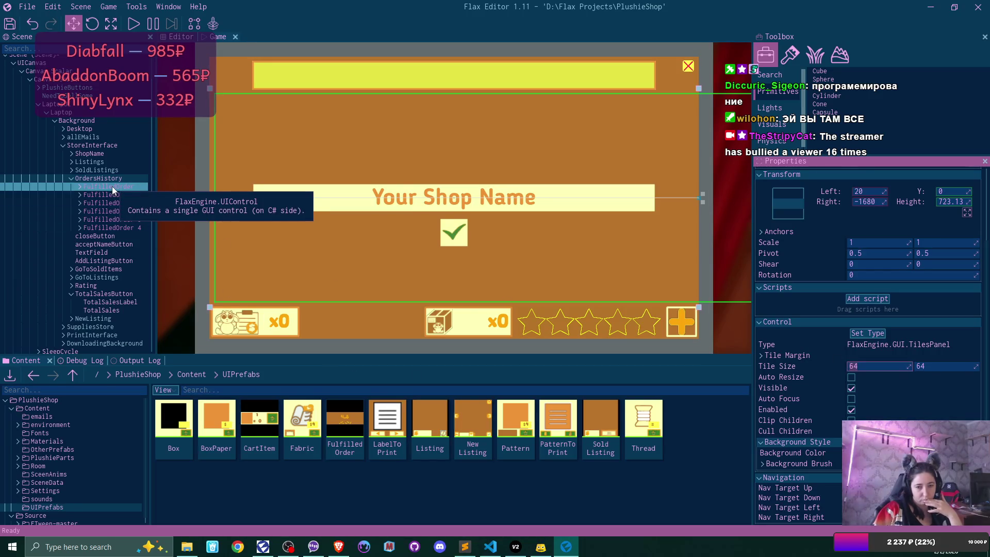
{"action": "double_click", "coordinate": [345, 426]}
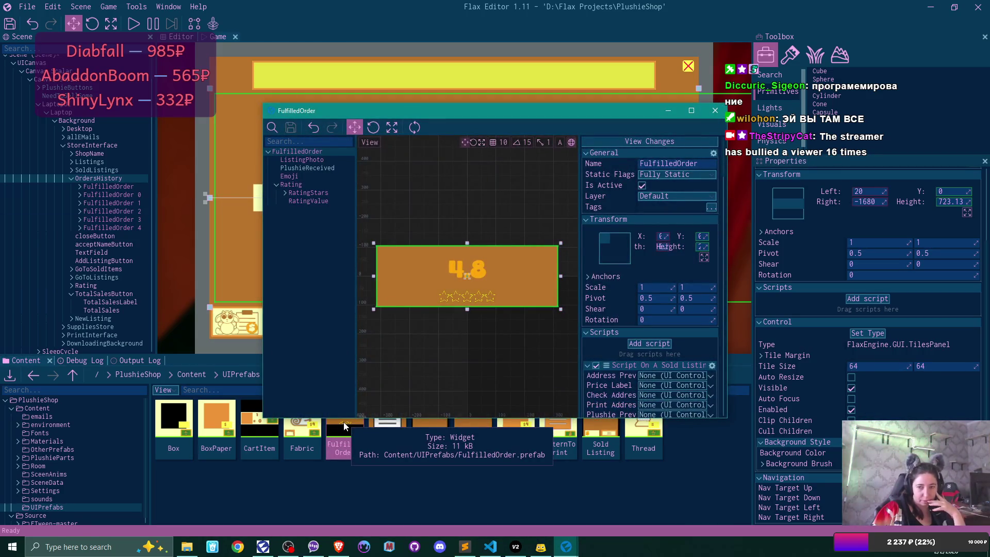
{"action": "left_click", "coordinate": [692, 110]}
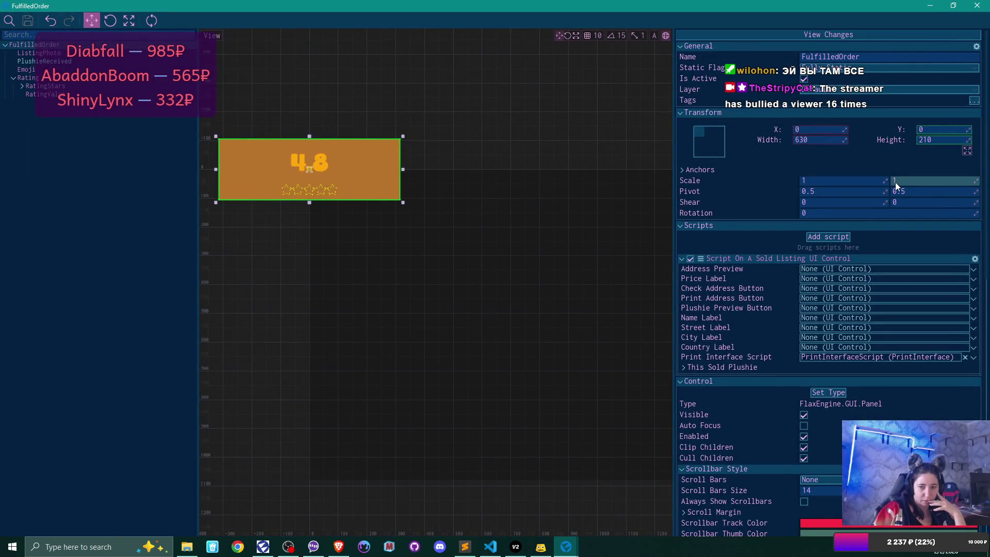
{"action": "left_click", "coordinate": [978, 6]}
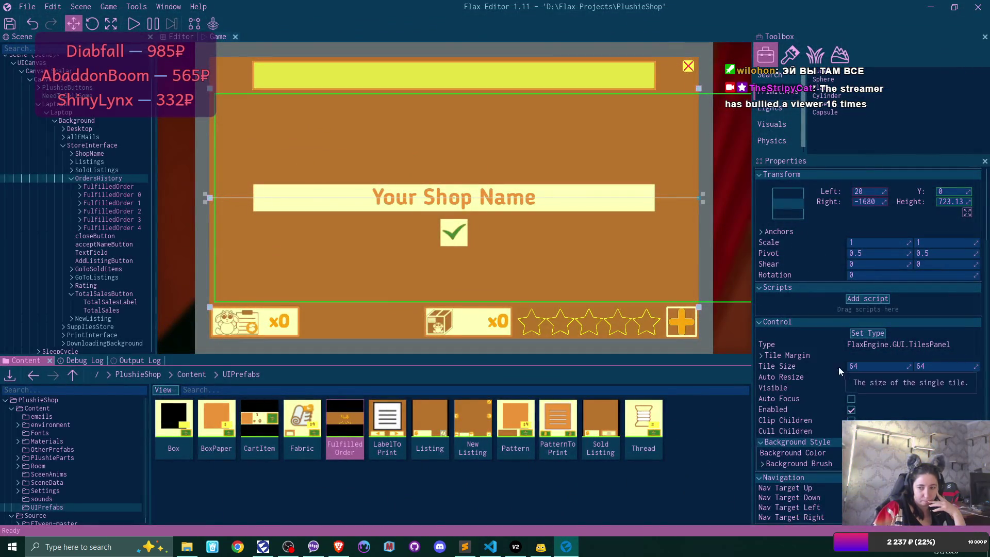
{"action": "left_click", "coordinate": [864, 363]}
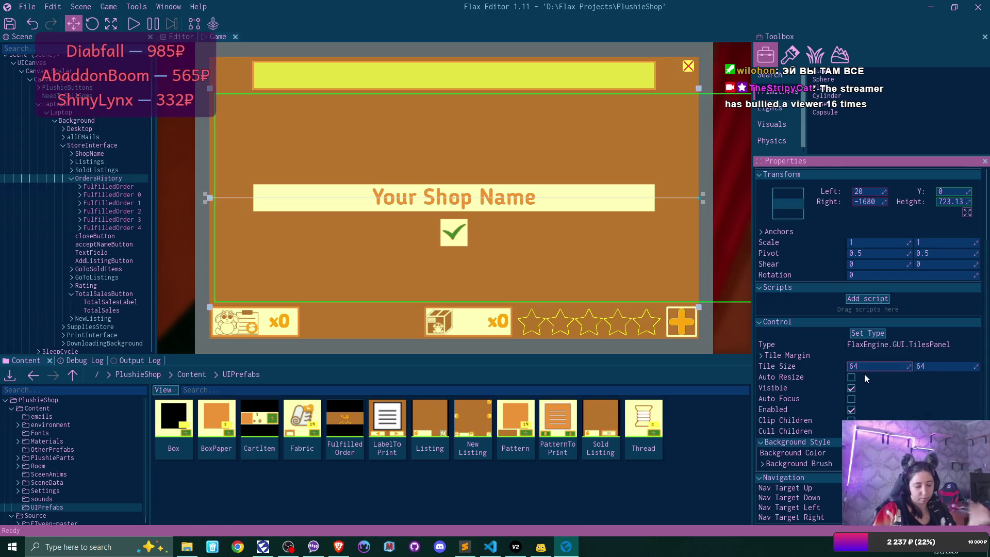
{"action": "type", "text": "630"}
{"action": "key", "text": "Home"}
{"action": "key", "text": "Delete"}
{"action": "key", "text": "Delete"}
{"action": "key", "text": "Tab"}
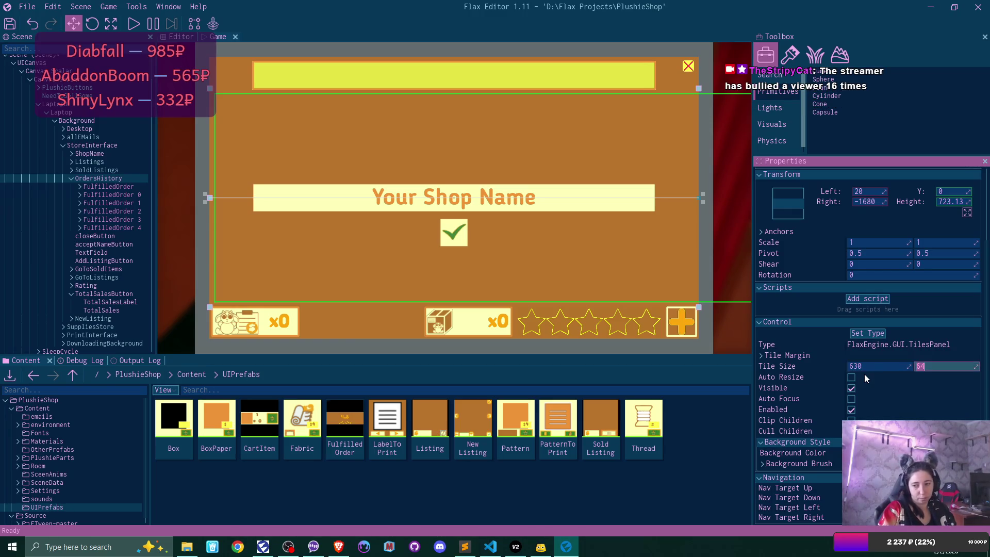
{"action": "type", "text": "210"}
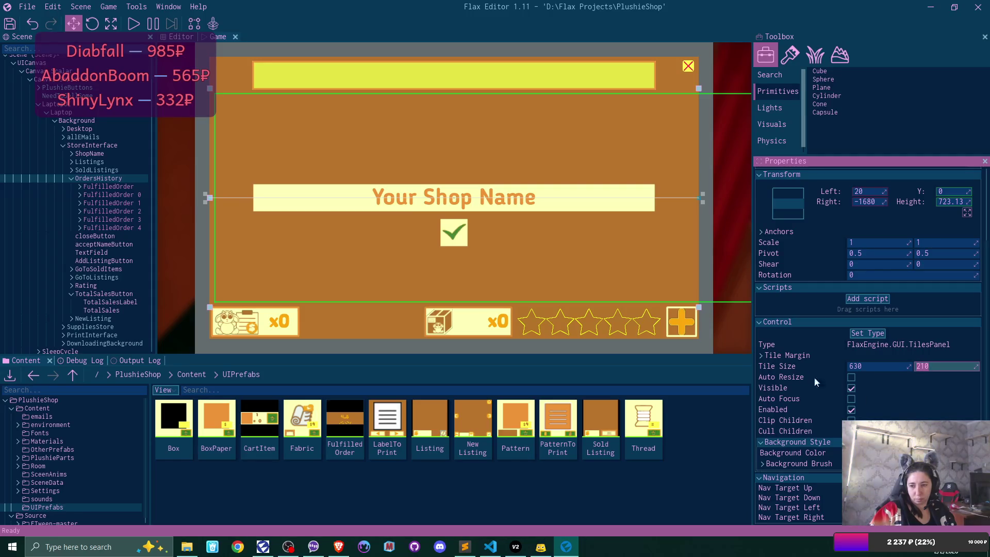
{"action": "left_click", "coordinate": [760, 355]}
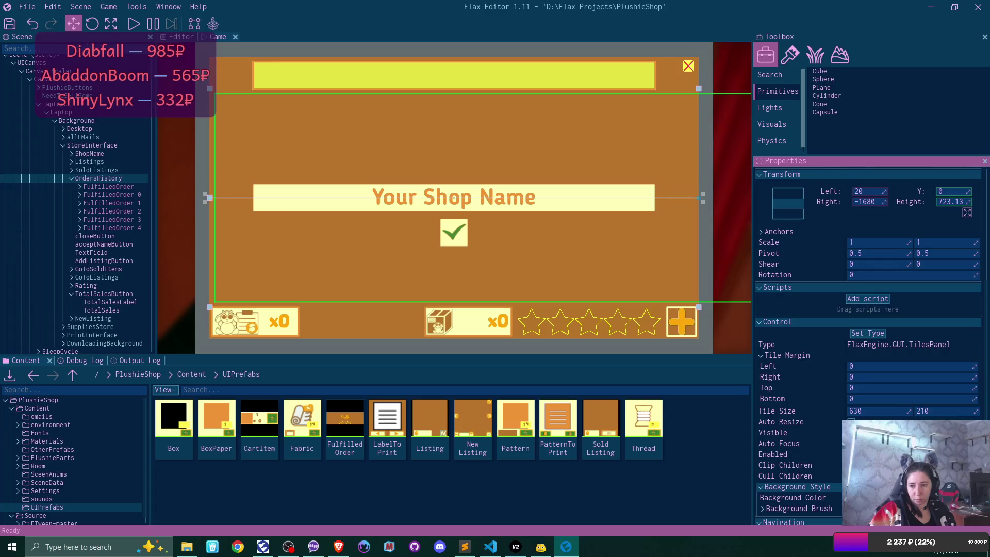
{"action": "left_click", "coordinate": [759, 355]}
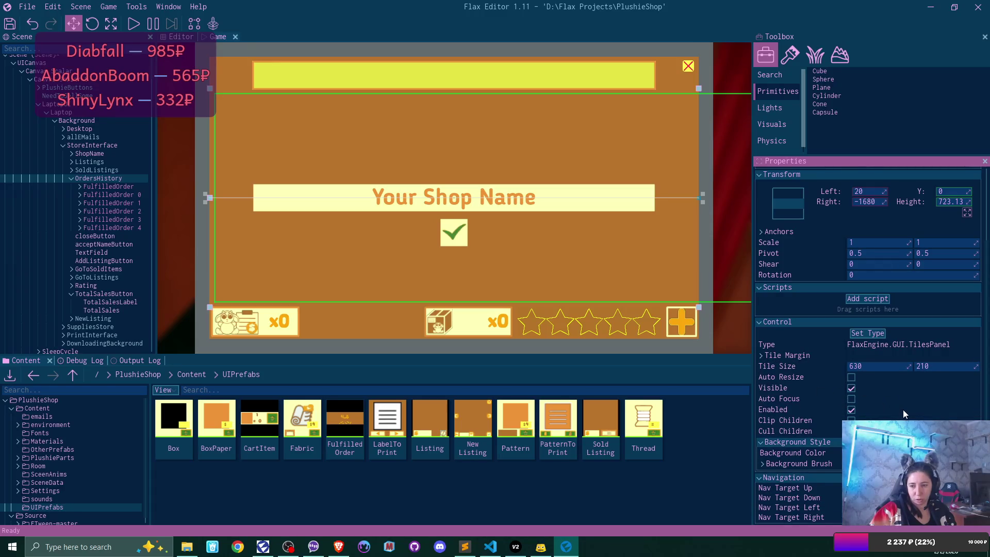
{"action": "left_click", "coordinate": [896, 366]}
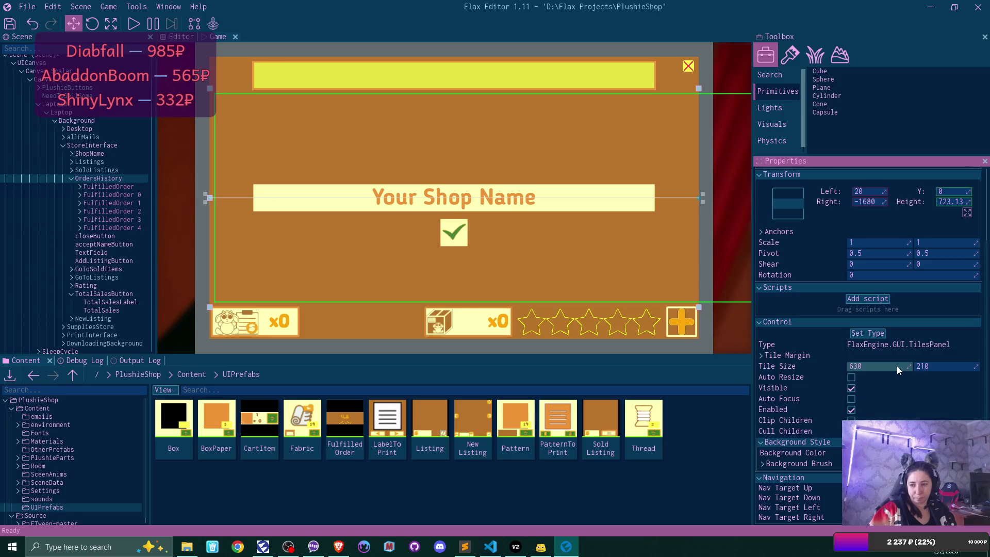
{"action": "key", "text": "BackSpace"}
{"action": "key", "text": "BackSpace"}
{"action": "type", "text": "4"}
{"action": "key", "text": "Tab"}
{"action": "type", "text": "64"}
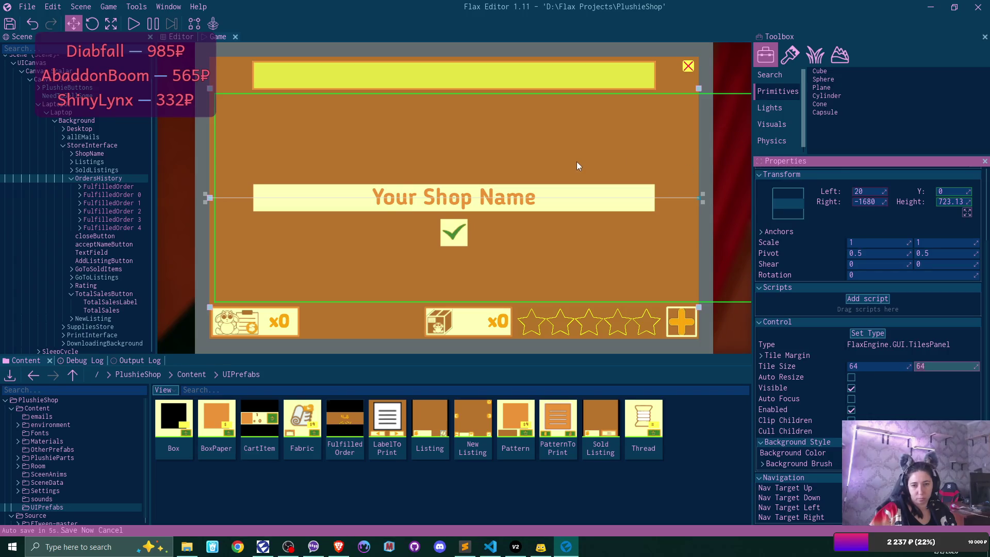
{"action": "scroll", "coordinate": [913, 407], "scroll_direction": "up", "scroll_amount": 2}
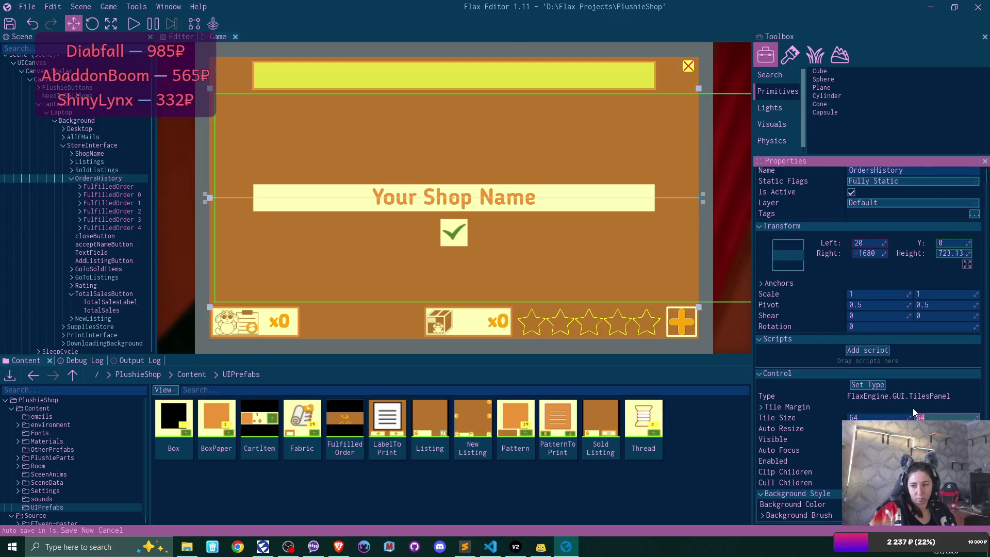
Change OrdersHistory's type back to UniformGridPanel.
{"action": "left_click", "coordinate": [867, 384]}
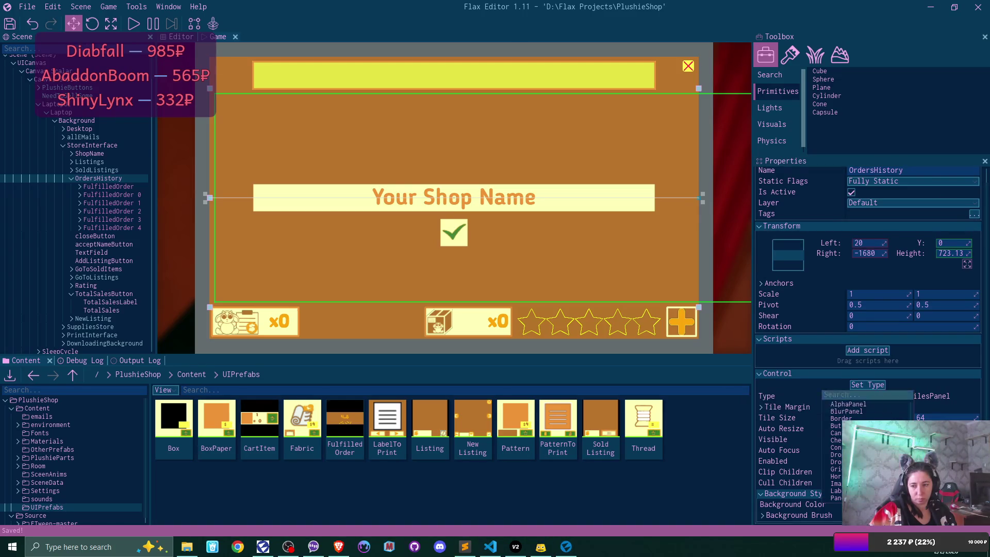
{"action": "scroll", "coordinate": [865, 449], "scroll_direction": "down", "scroll_amount": 2}
{"action": "scroll", "coordinate": [866, 453], "scroll_direction": "down", "scroll_amount": 2}
{"action": "left_click", "coordinate": [866, 463]}
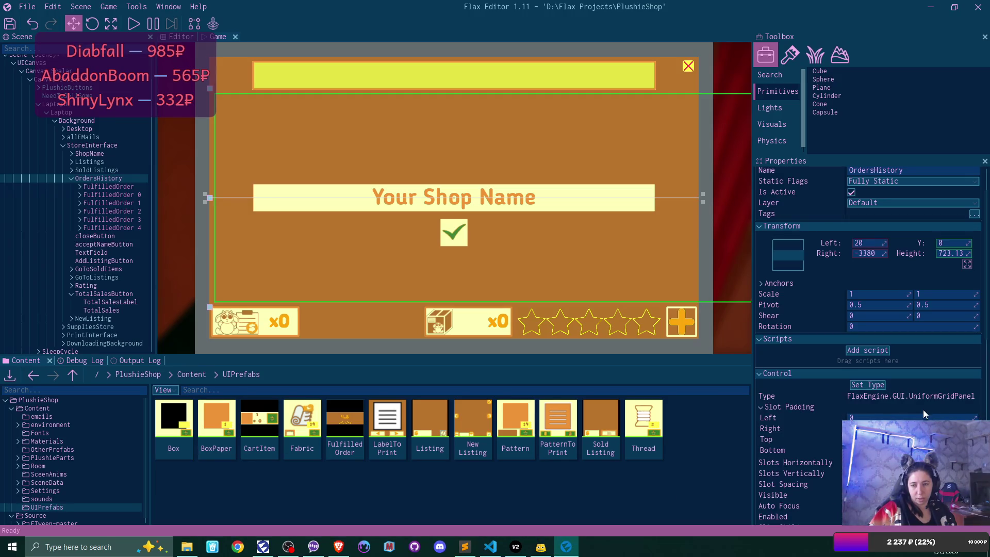
Inset the OrdersHistory panel 20 from the right edge.
{"action": "left_click", "coordinate": [872, 253]}
{"action": "type", "text": "0"}
{"action": "key", "text": "Return"}
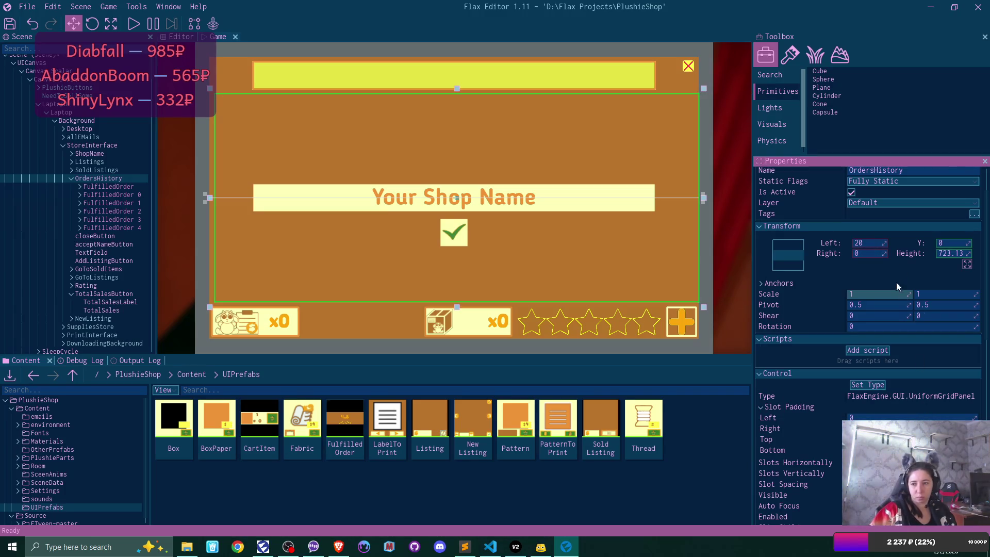
{"action": "mouse_move", "coordinate": [884, 253]}
{"action": "left_mouse_down"}
{"action": "mouse_move", "coordinate": [897, 253]}
{"action": "mouse_move", "coordinate": [882, 256]}
{"action": "left_mouse_up"}
{"action": "type", "text": "20"}
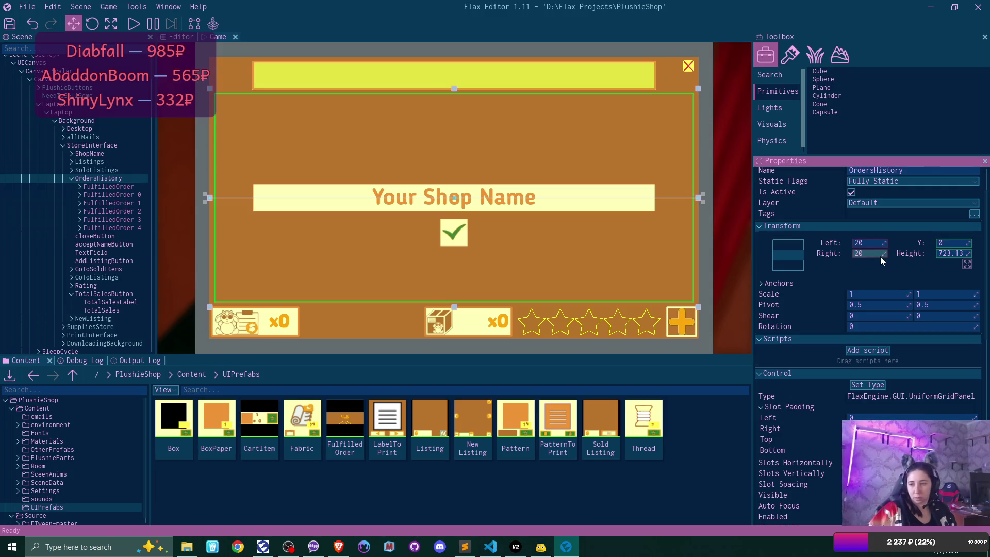
Set the grid to 2 slots horizontally, 3 vertically, with 2×2 slot spacing.
{"action": "scroll", "coordinate": [925, 284], "scroll_direction": "down", "scroll_amount": 5}
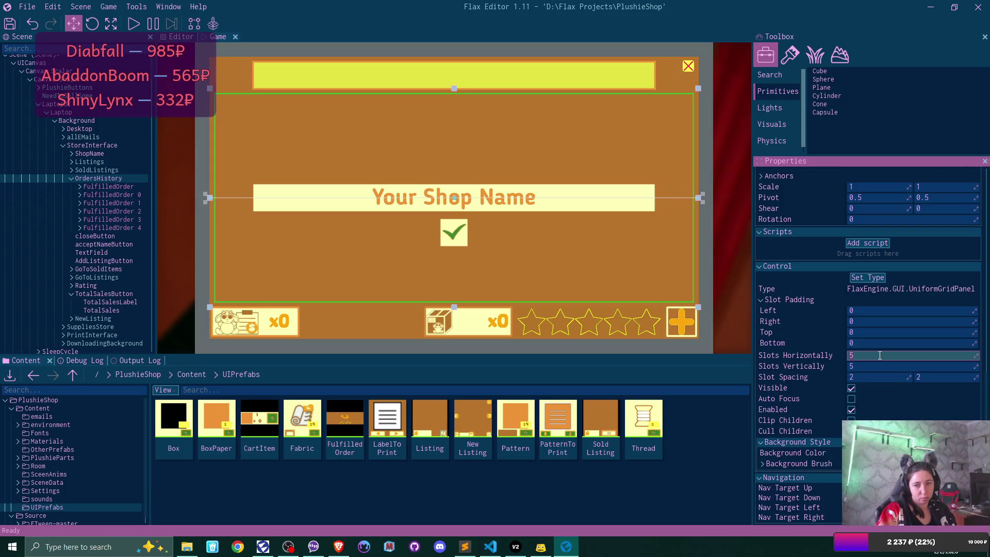
{"action": "type", "text": "2"}
{"action": "key", "text": "Tab"}
{"action": "type", "text": "3"}
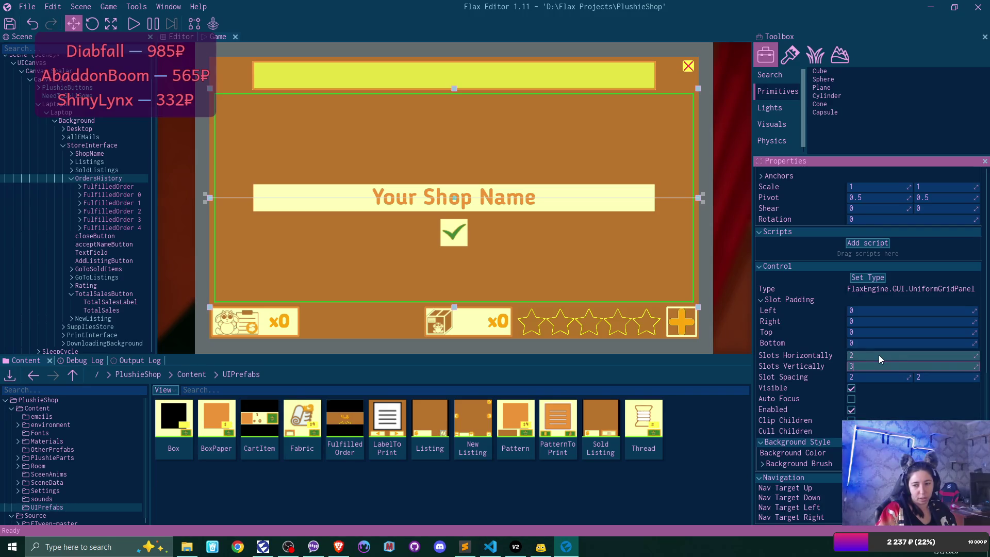
{"action": "key", "text": "Tab"}
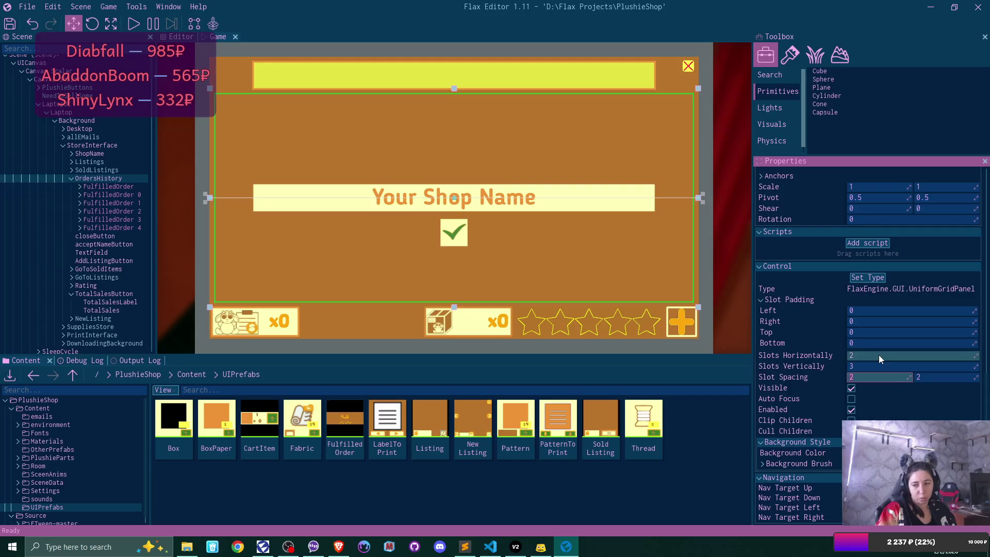
{"action": "key", "text": "Tab"}
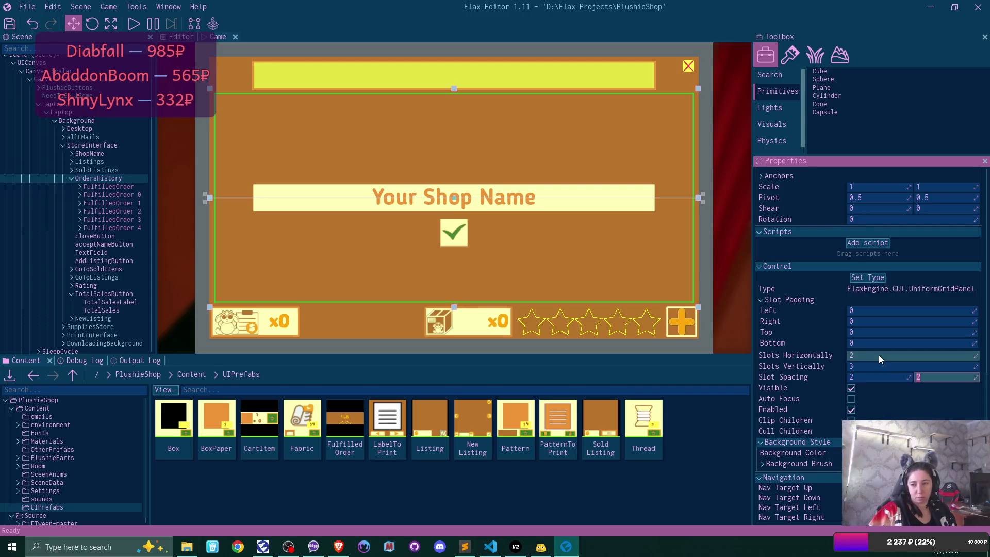
{"action": "key", "text": "Return"}
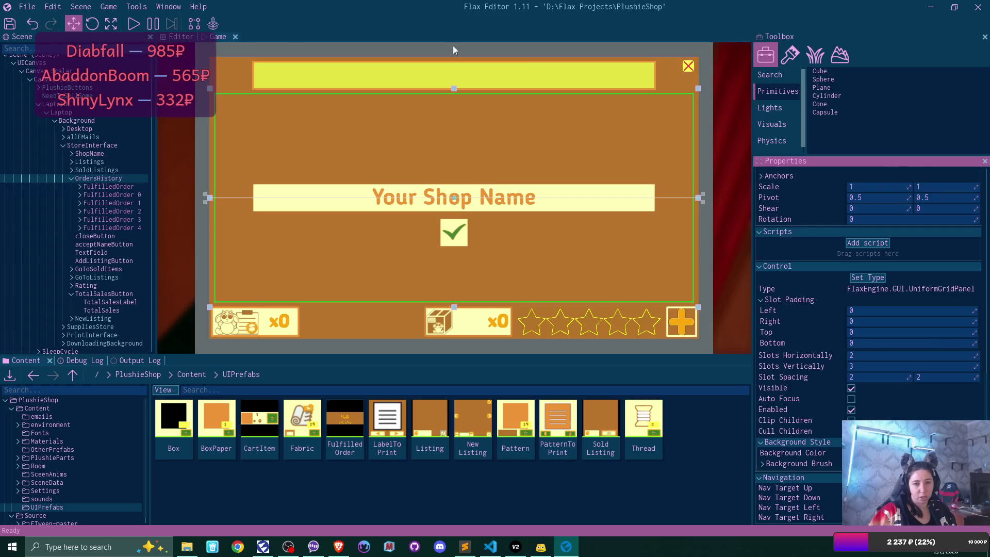
Activate the ShopName bar so it shows in the store UI.
{"action": "scroll", "coordinate": [852, 230], "scroll_direction": "up", "scroll_amount": 4}
{"action": "left_click", "coordinate": [850, 205]}
{"action": "left_click", "coordinate": [850, 206]}
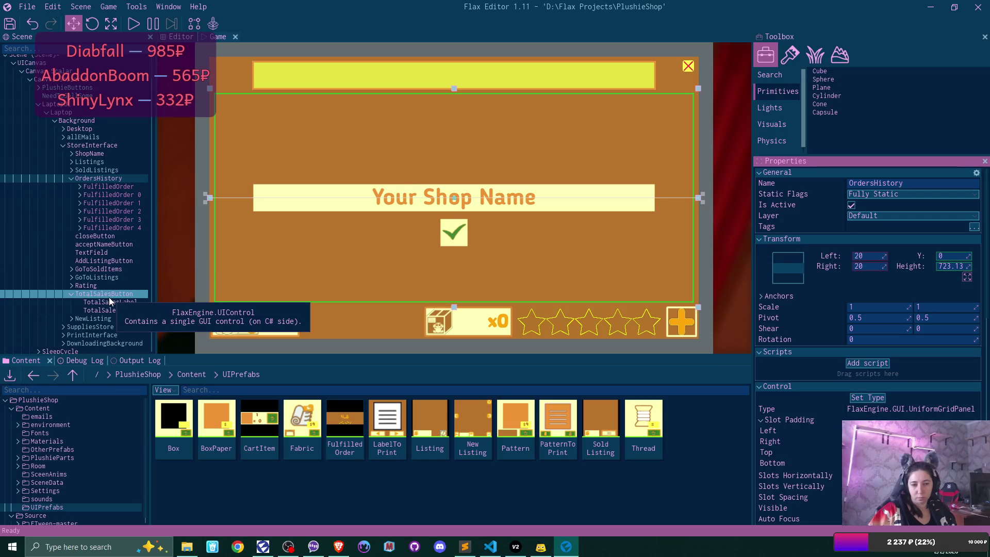
{"action": "left_click", "coordinate": [108, 153]}
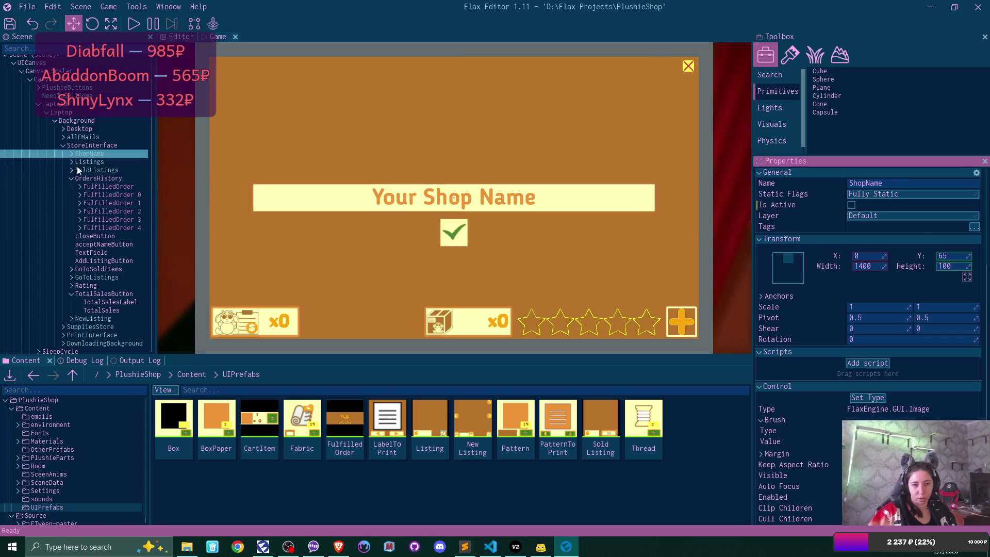
{"action": "left_click", "coordinate": [85, 179]}
{"action": "left_click", "coordinate": [100, 154]}
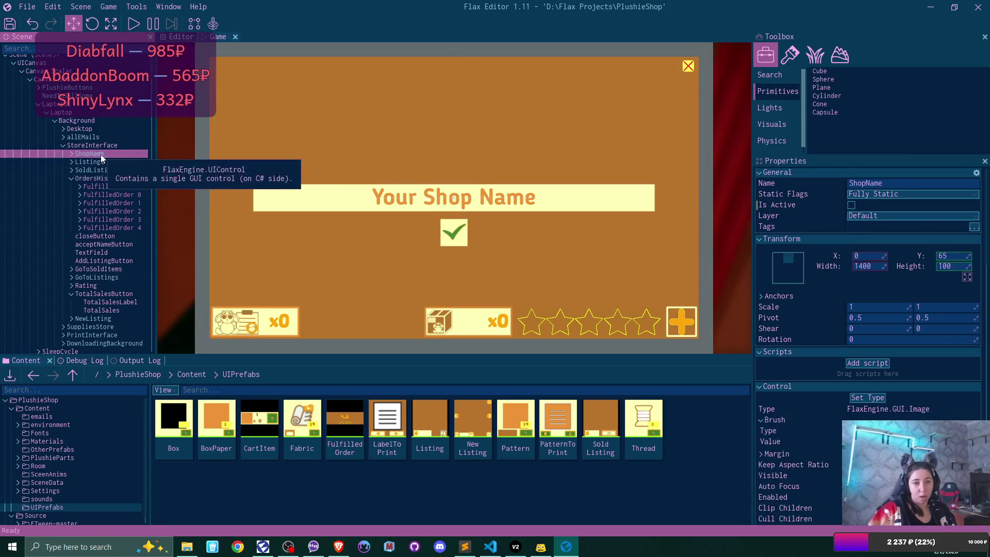
{"action": "left_click", "coordinate": [850, 205]}
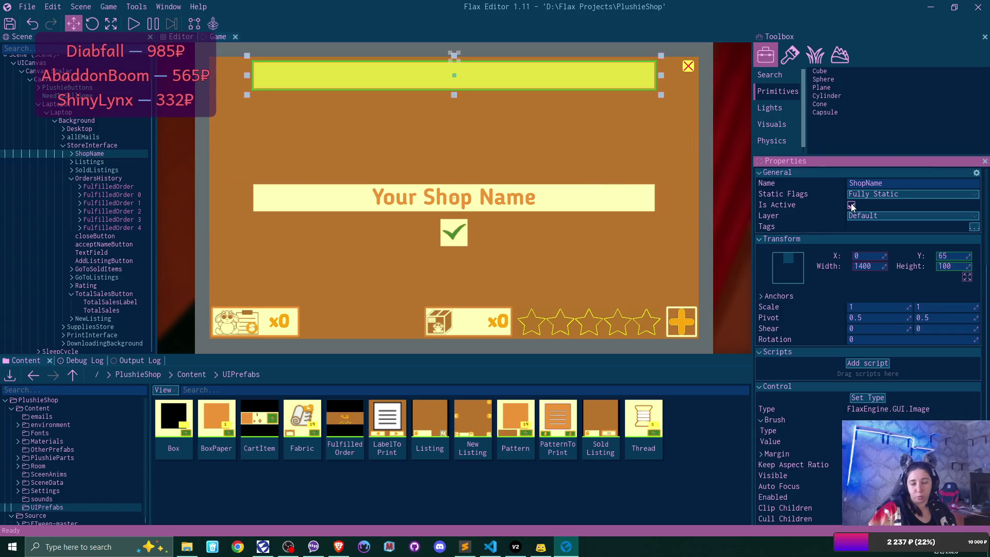
Deactivate the shop-name text box so the name entry is hidden.
{"action": "left_click", "coordinate": [114, 251]}
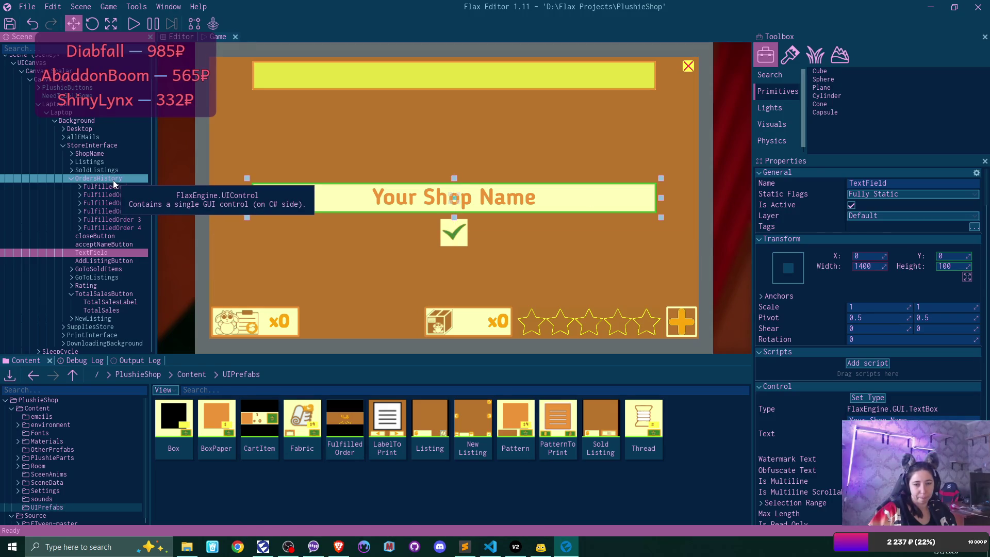
{"action": "left_click", "coordinate": [115, 246]}
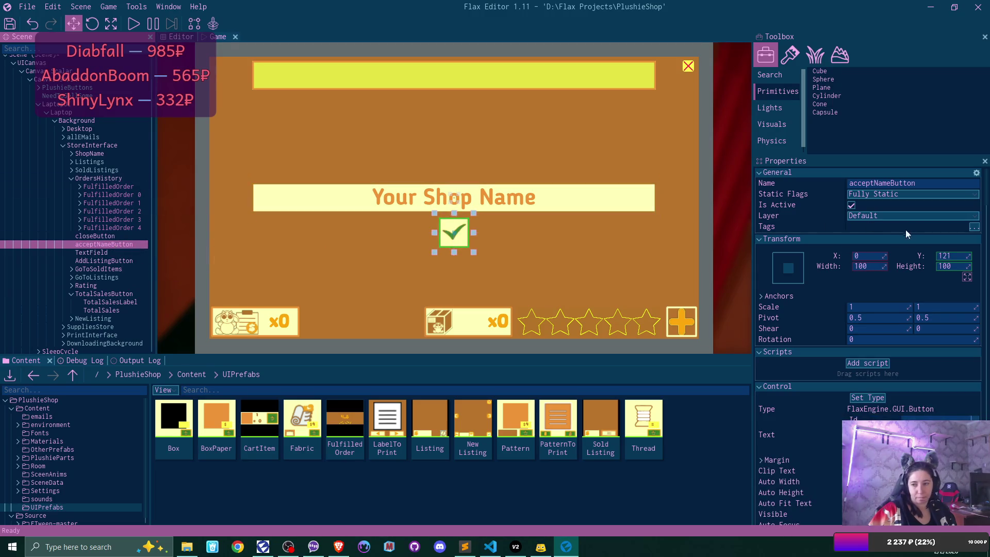
{"action": "left_click", "coordinate": [101, 178]}
{"action": "left_click", "coordinate": [107, 255]}
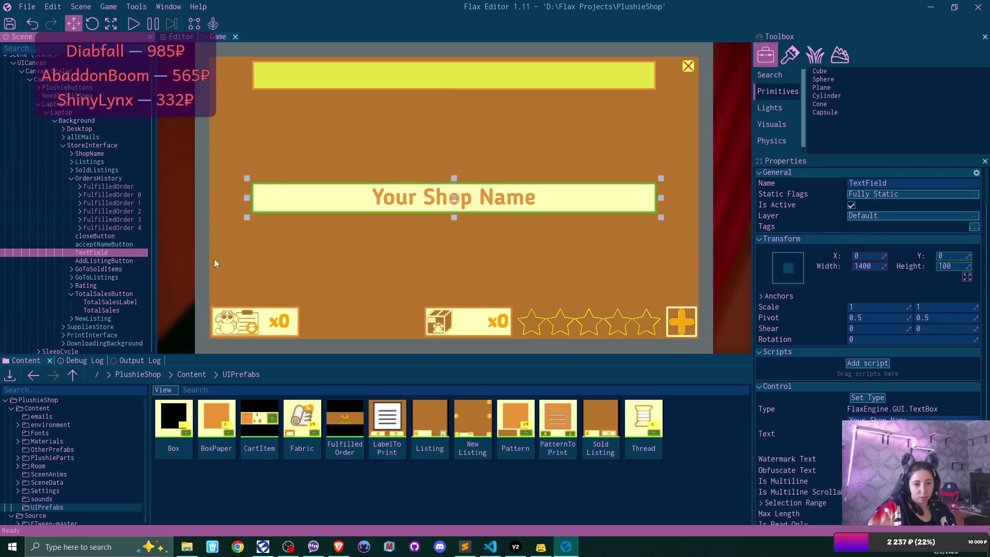
{"action": "left_click", "coordinate": [851, 205]}
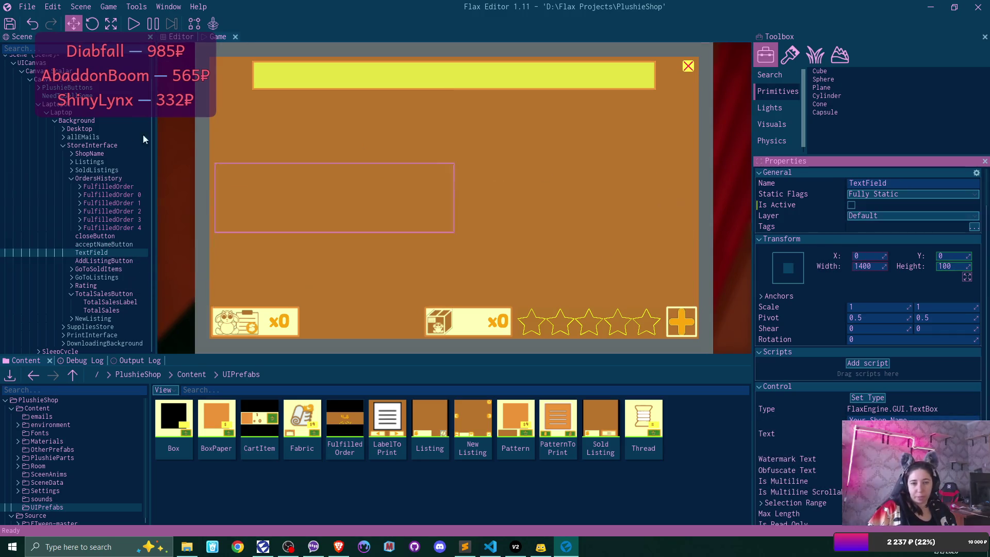
{"action": "left_click", "coordinate": [112, 179]}
{"action": "left_click", "coordinate": [113, 186]}
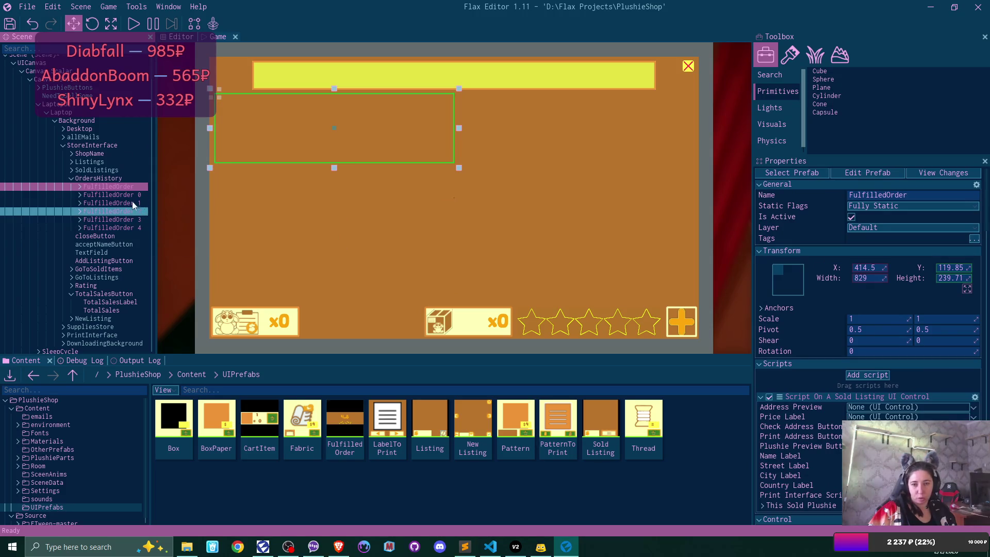
{"action": "left_click", "coordinate": [113, 178]}
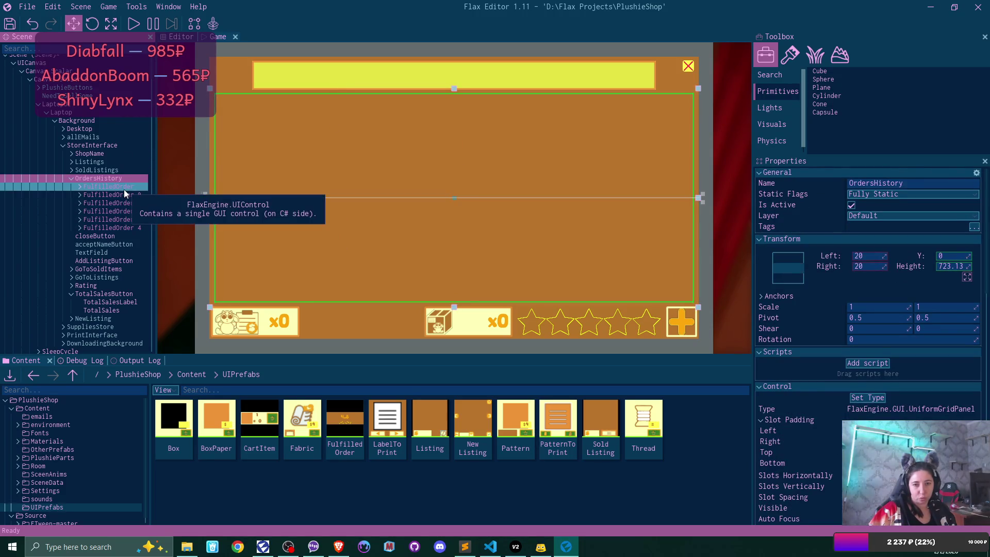
{"action": "left_click", "coordinate": [124, 190]}
{"action": "left_click", "coordinate": [125, 196]}
{"action": "left_click", "coordinate": [129, 212]}
{"action": "left_click", "coordinate": [131, 218]}
{"action": "left_click", "coordinate": [134, 229]}
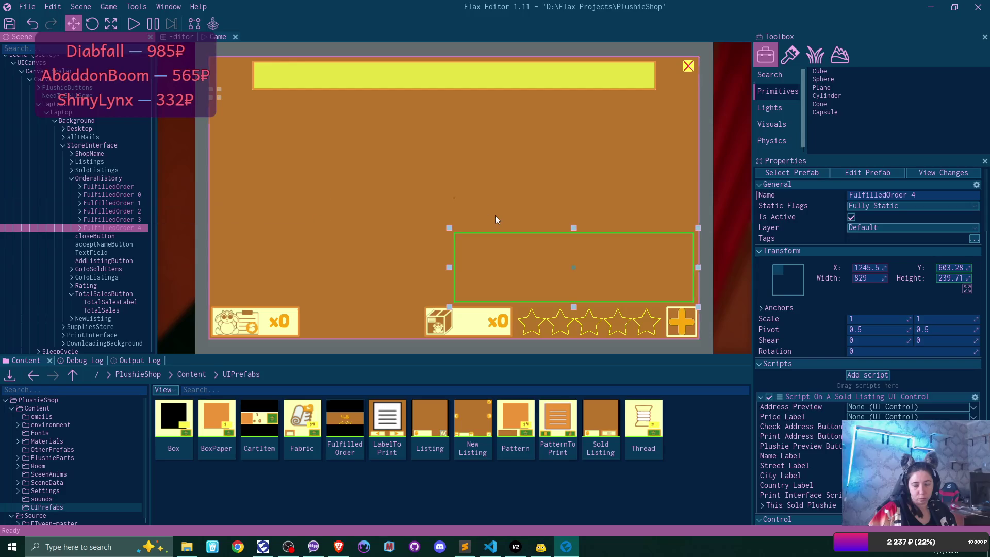
{"action": "left_click", "coordinate": [113, 179]}
{"action": "scroll", "coordinate": [933, 388], "scroll_direction": "down", "scroll_amount": 5}
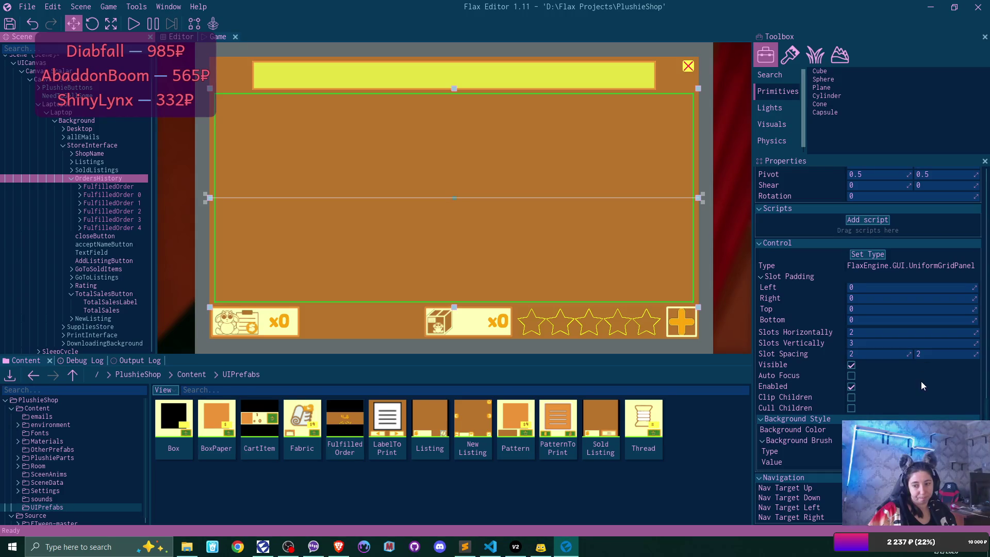
{"action": "scroll", "coordinate": [922, 385], "scroll_direction": "up", "scroll_amount": 3}
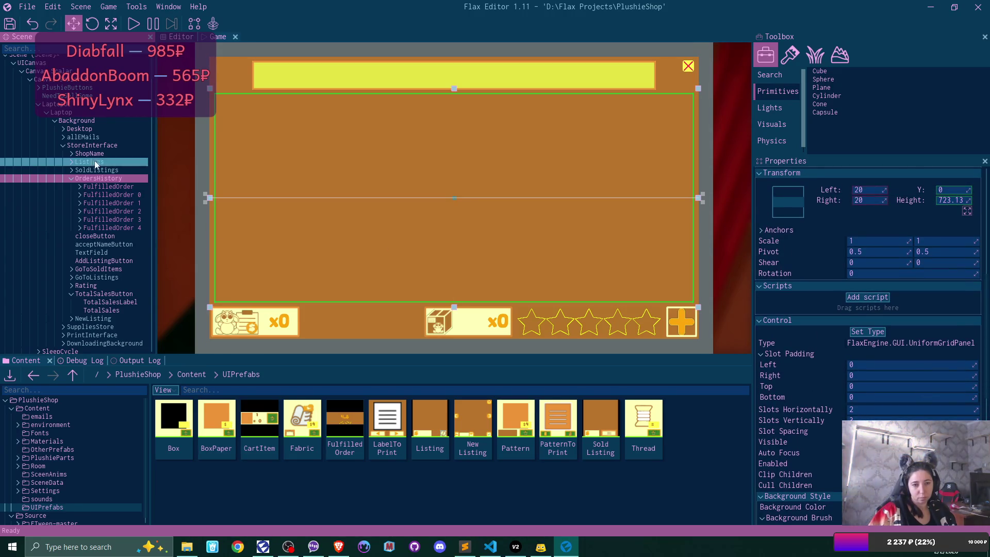
{"action": "left_click", "coordinate": [107, 187]}
{"action": "left_click", "coordinate": [129, 226], "text": "shift"}
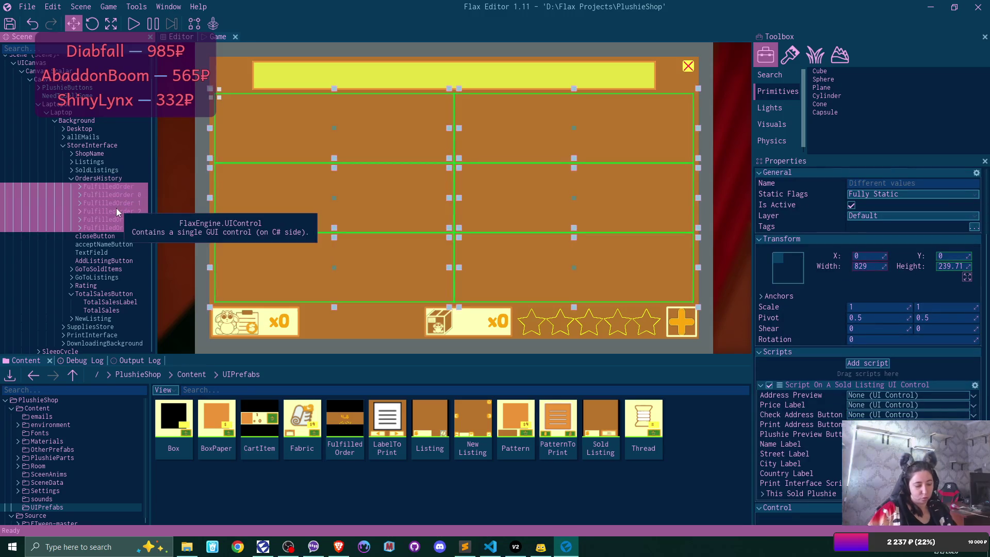
{"action": "left_click", "coordinate": [851, 206]}
{"action": "left_click", "coordinate": [851, 205]}
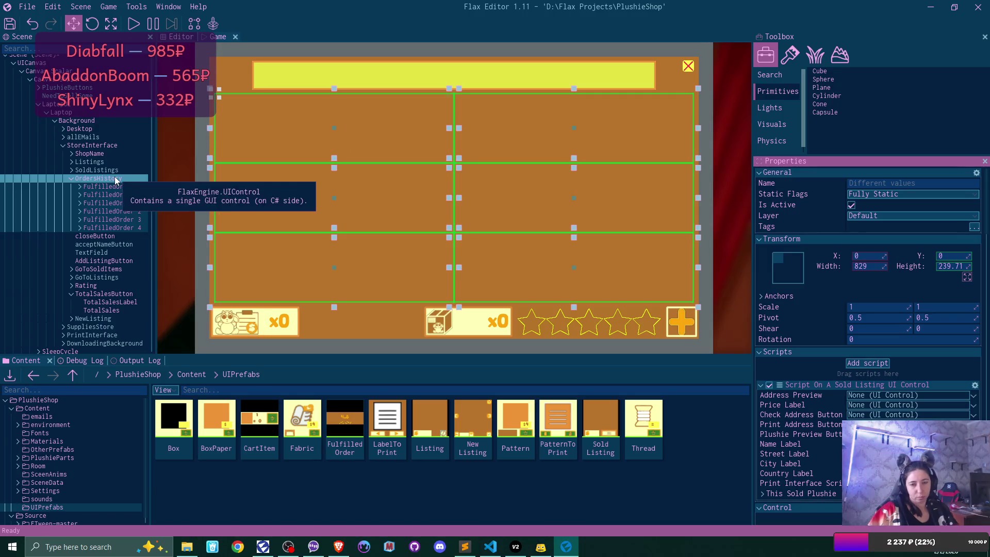
{"action": "left_click", "coordinate": [389, 194]}
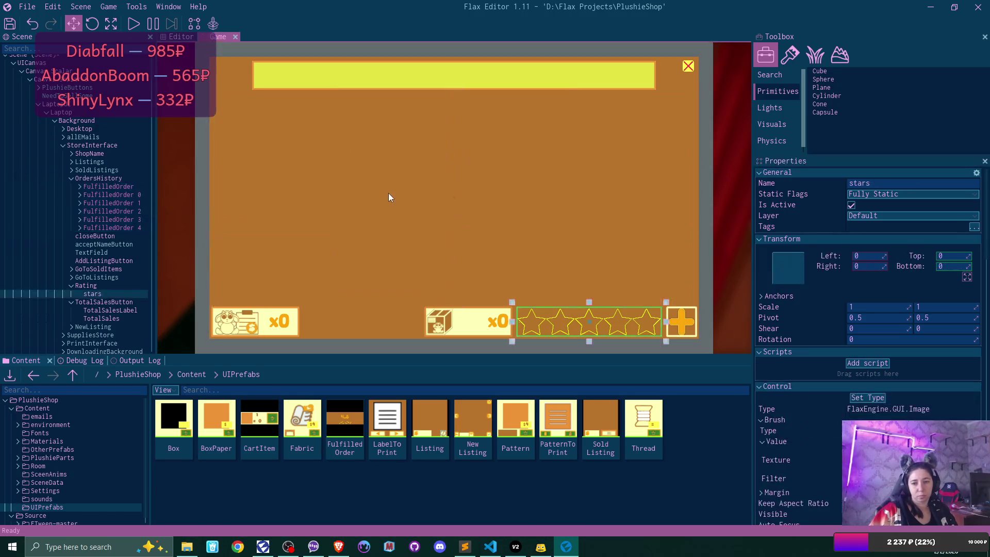
{"action": "left_click", "coordinate": [82, 179]}
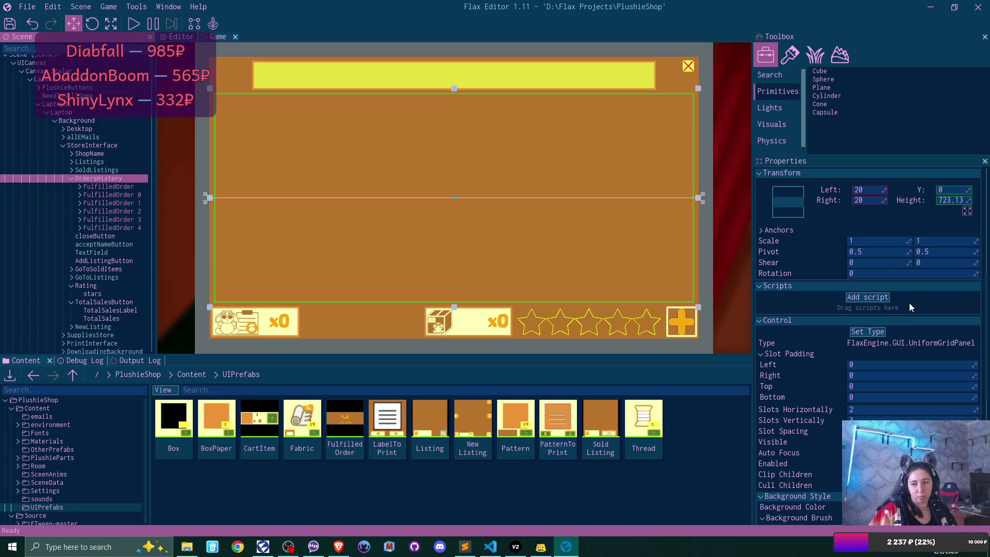
{"action": "scroll", "coordinate": [910, 301], "scroll_direction": "down", "scroll_amount": 3}
{"action": "scroll", "coordinate": [912, 299], "scroll_direction": "up", "scroll_amount": 4}
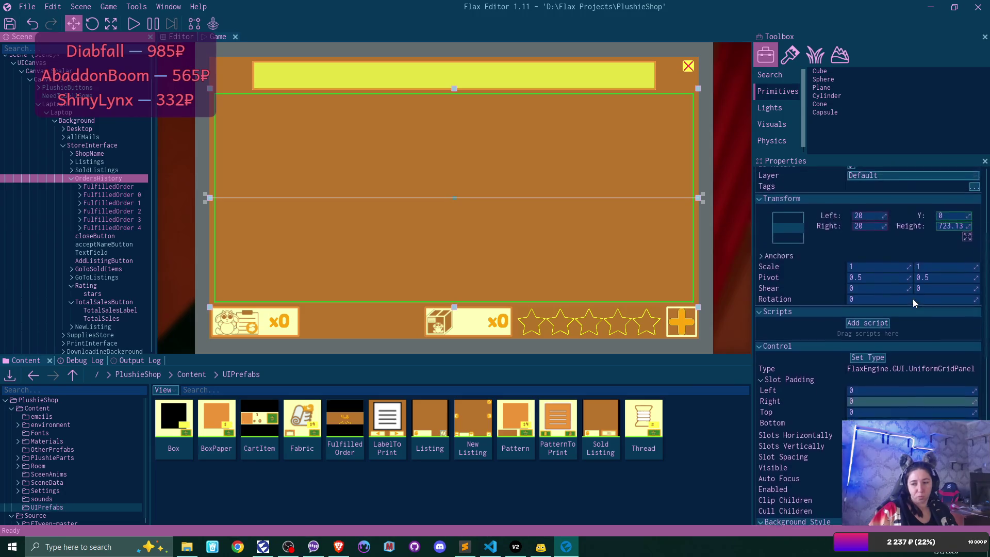
{"action": "scroll", "coordinate": [912, 299], "scroll_direction": "up", "scroll_amount": 2}
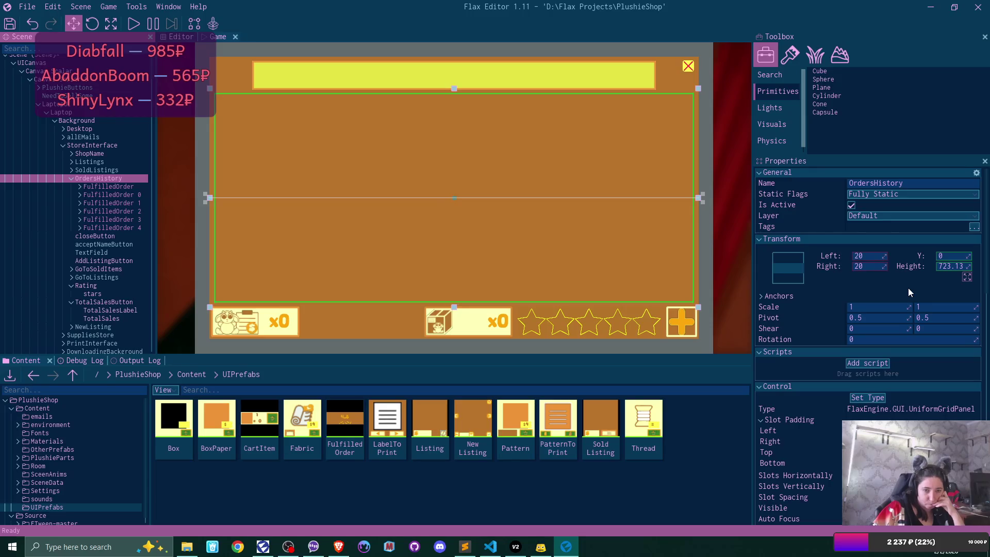
{"action": "left_click", "coordinate": [119, 188]}
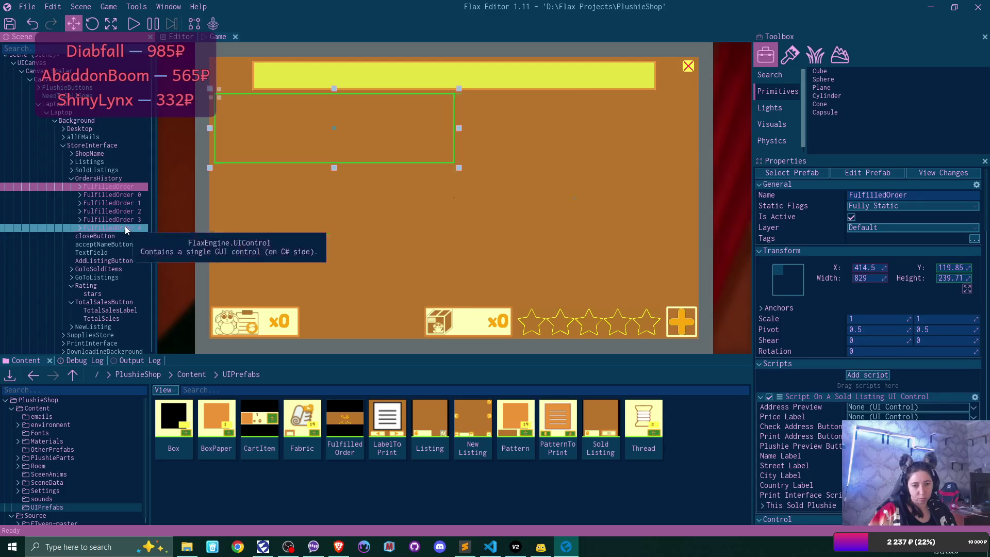
Replace the old cards with one FulfilledOrder prefab under OrdersHistory, duplicated to four copies.
{"action": "left_click", "coordinate": [125, 228], "text": "shift"}
{"action": "key", "text": "Delete"}
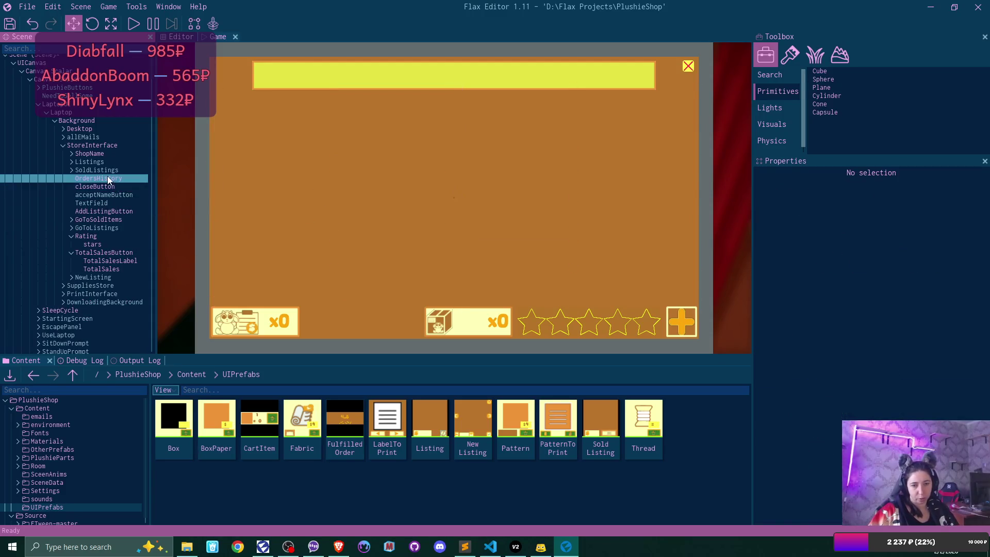
{"action": "left_click", "coordinate": [107, 177]}
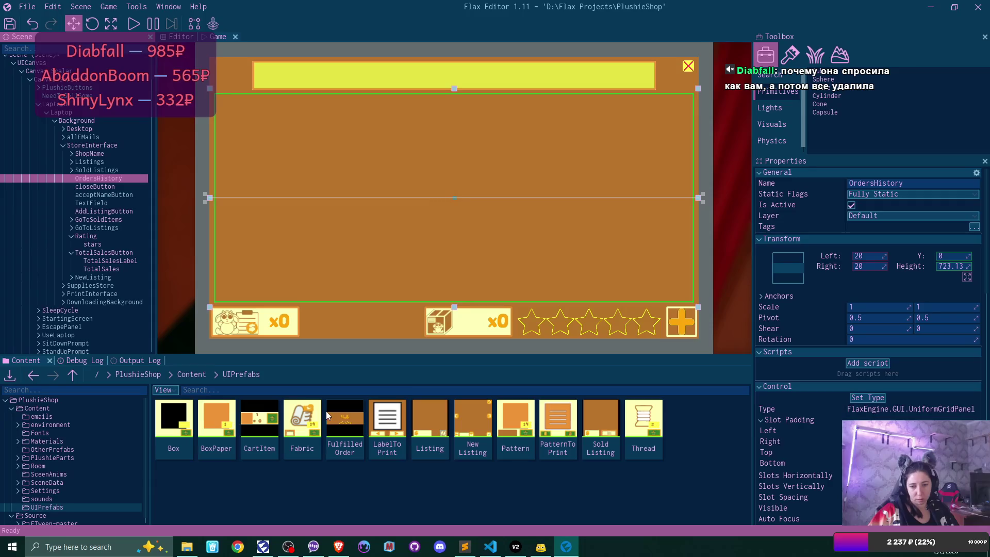
{"action": "left_click_drag", "start_coordinate": [326, 411], "coordinate": [99, 178]}
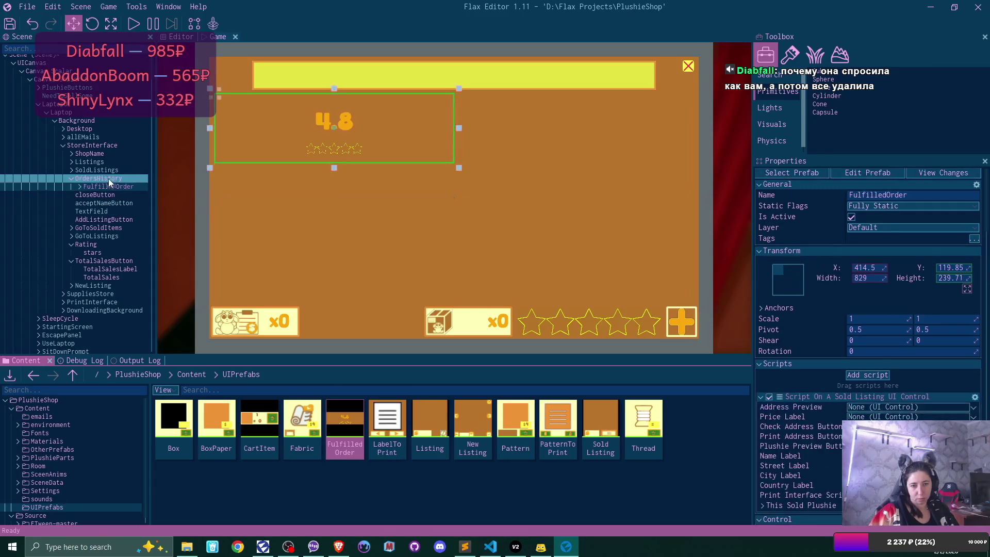
{"action": "left_click", "coordinate": [124, 186]}
{"action": "key", "text": "ctrl+d"}
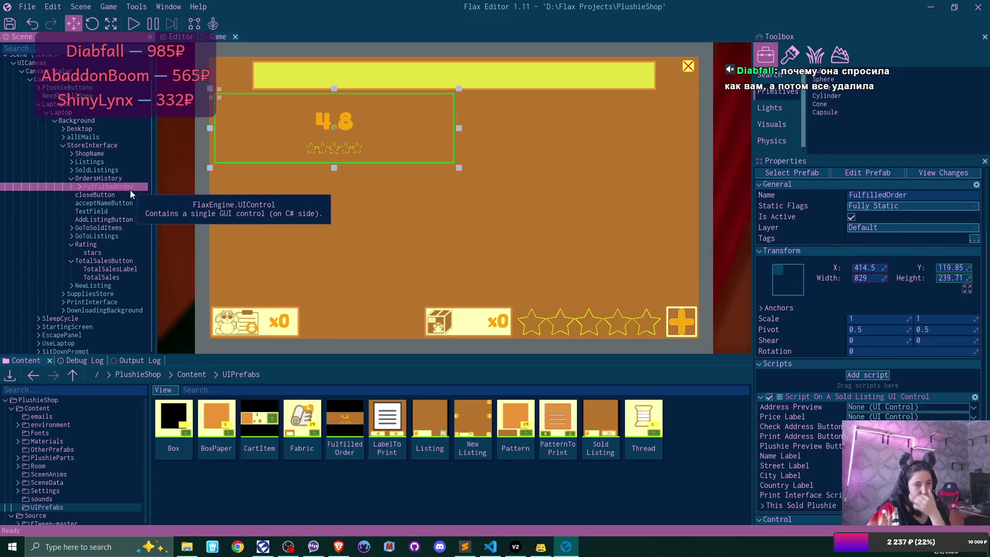
{"action": "key", "text": "ctrl+d"}
{"action": "key", "text": "ctrl+d"}
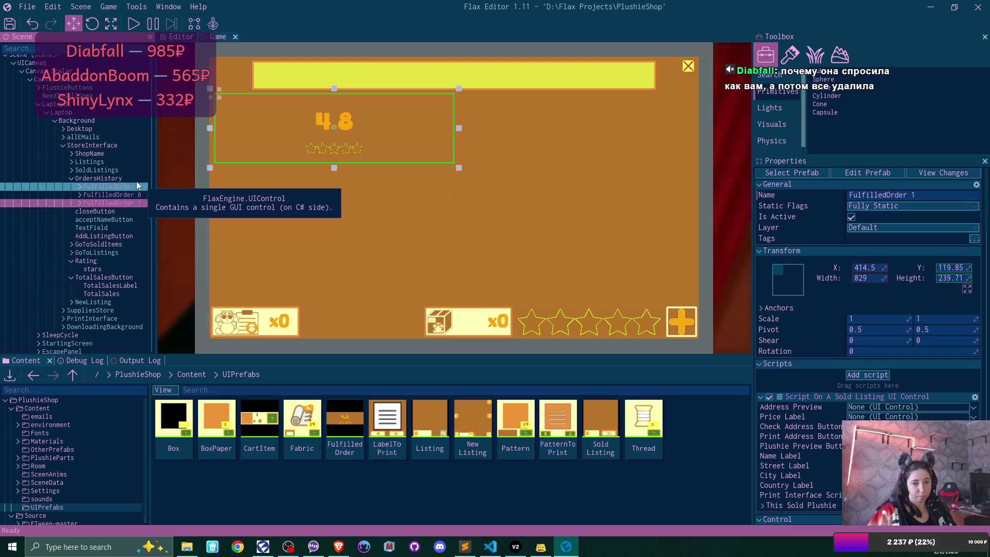
{"action": "key", "text": "ctrl+d"}
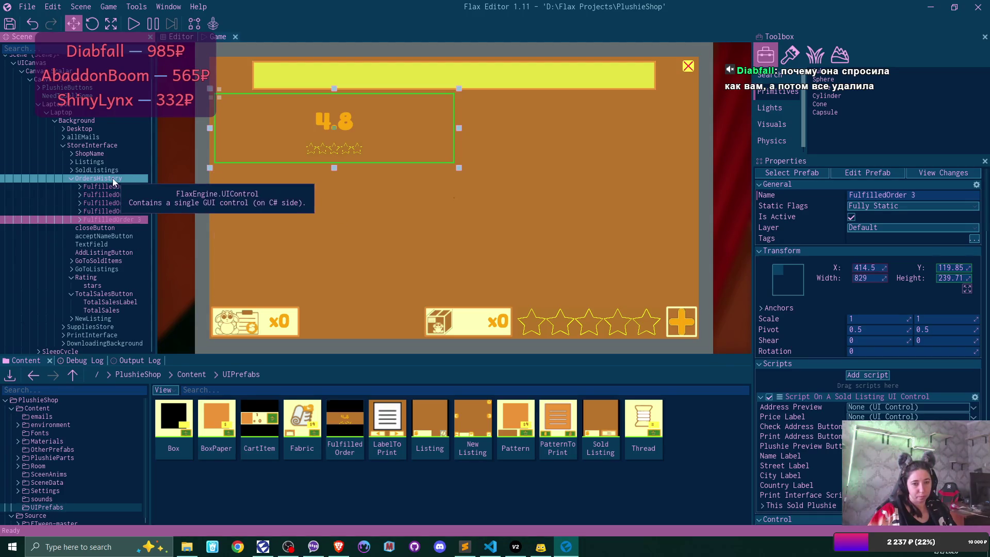
Refresh OrdersHistory and delete all the FulfilledOrder card copies.
{"action": "left_click", "coordinate": [113, 178]}
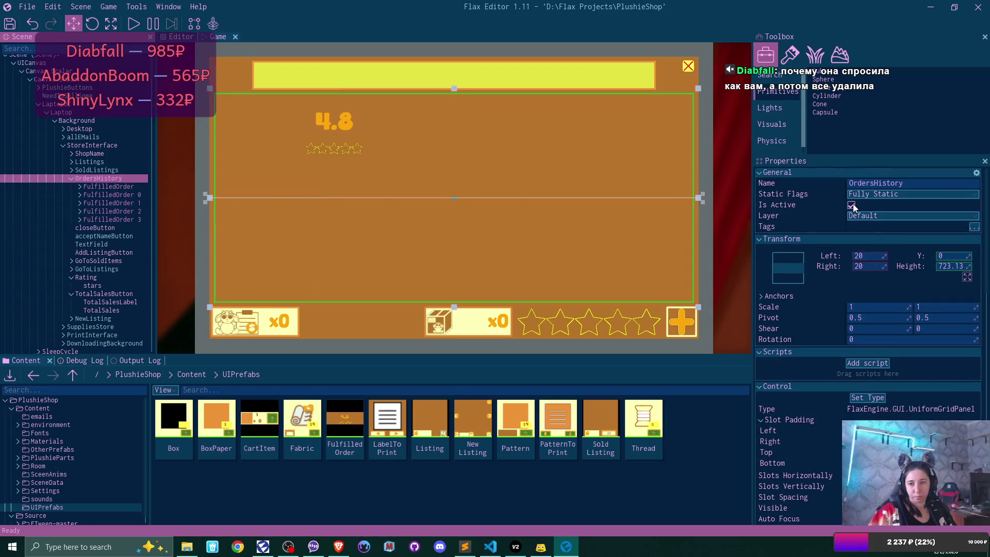
{"action": "double_click", "coordinate": [851, 204]}
{"action": "left_click", "coordinate": [126, 186]}
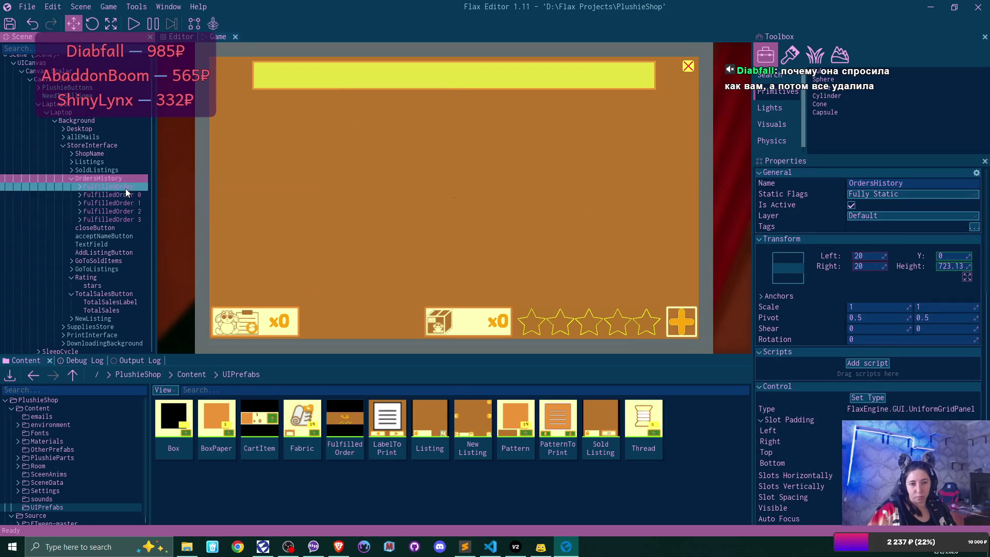
{"action": "left_click", "coordinate": [137, 218], "text": "shift"}
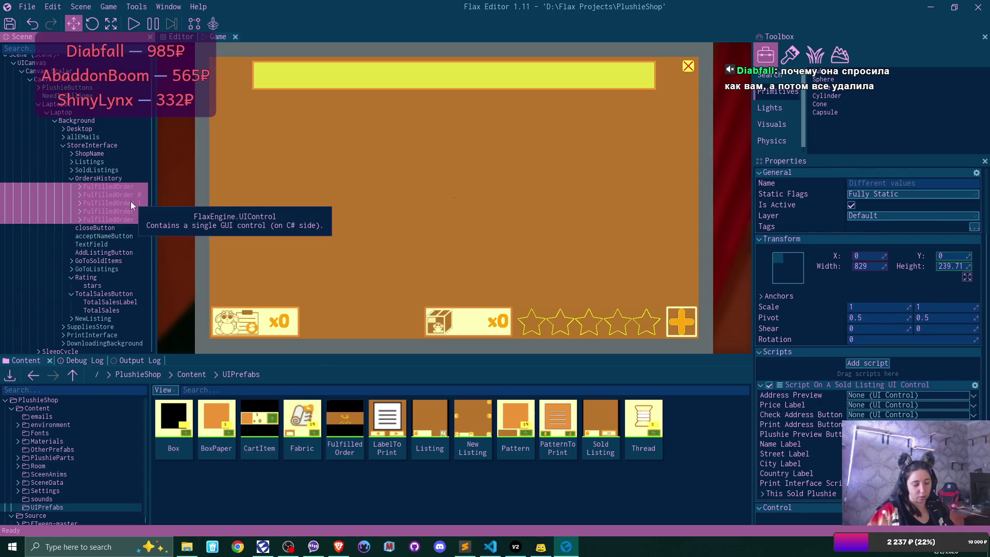
{"action": "key", "text": "Delete"}
Re-add a single FulfilledOrder card under OrdersHistory and remove its Sold Listing script.
{"action": "left_click_drag", "start_coordinate": [361, 420], "coordinate": [107, 177]}
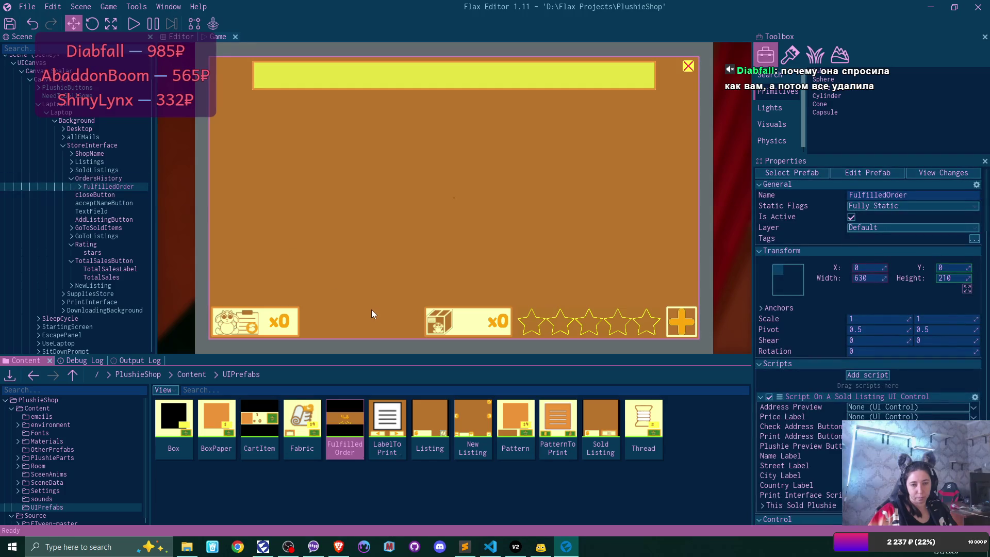
{"action": "left_click", "coordinate": [113, 177]}
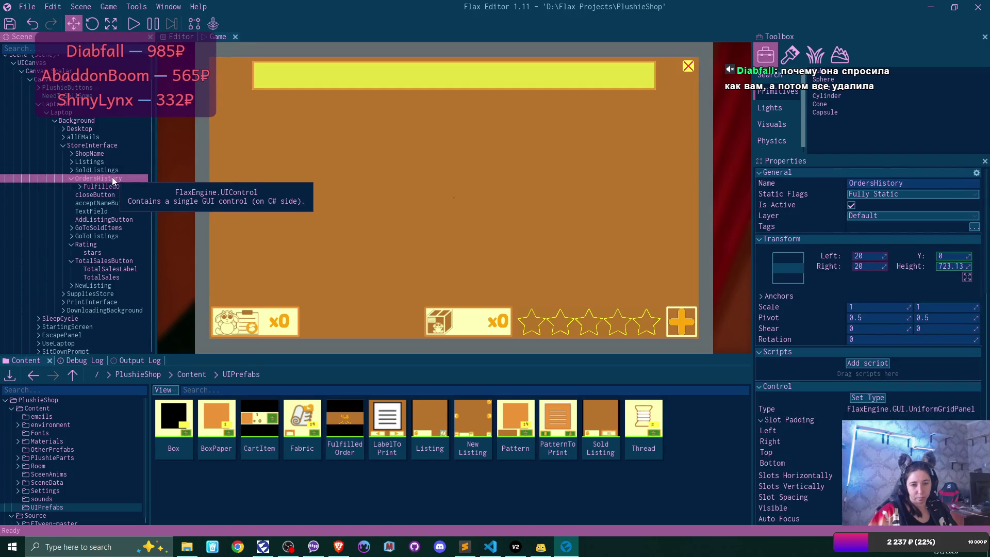
{"action": "left_click", "coordinate": [122, 186]}
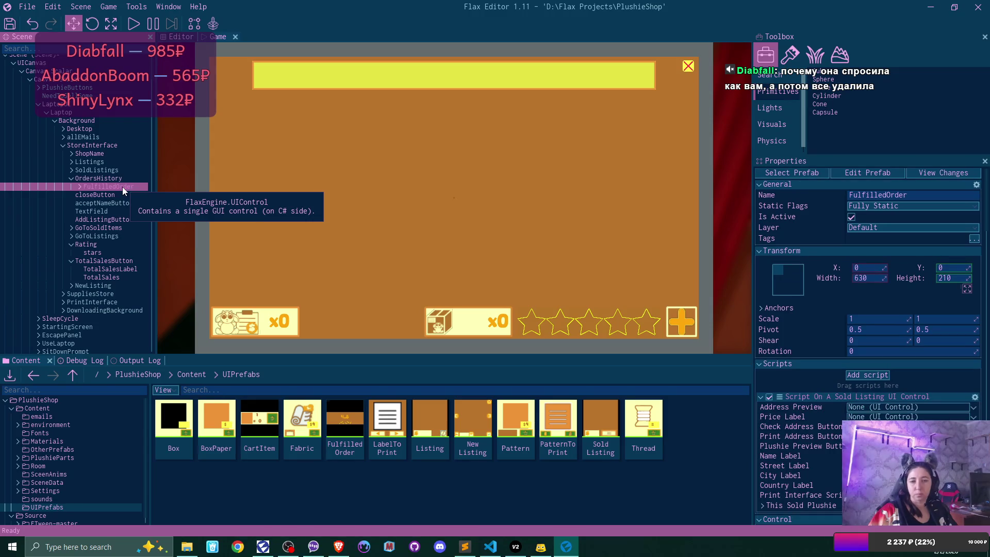
{"action": "left_click", "coordinate": [116, 178]}
{"action": "left_click", "coordinate": [125, 188]}
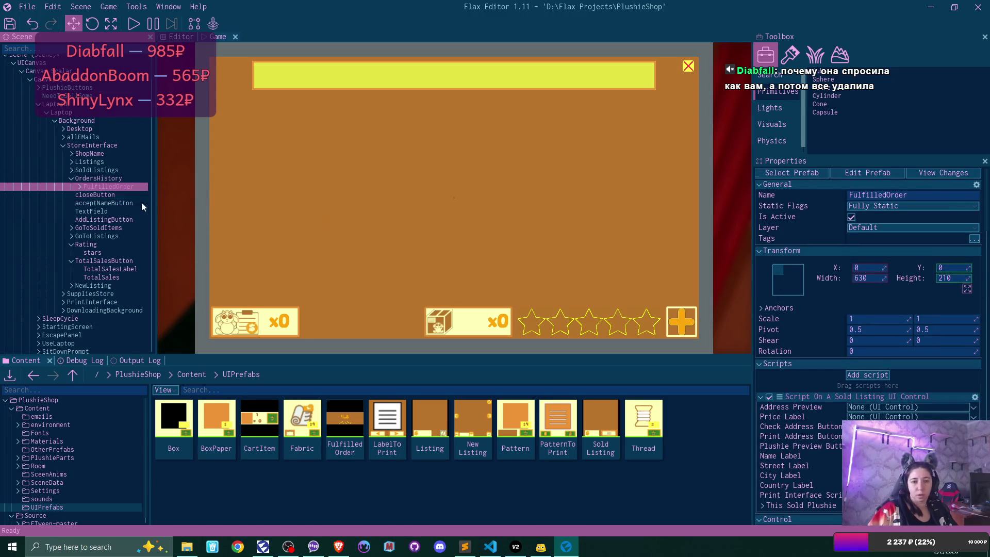
{"action": "key", "text": "Delete"}
{"action": "left_click", "coordinate": [131, 179]}
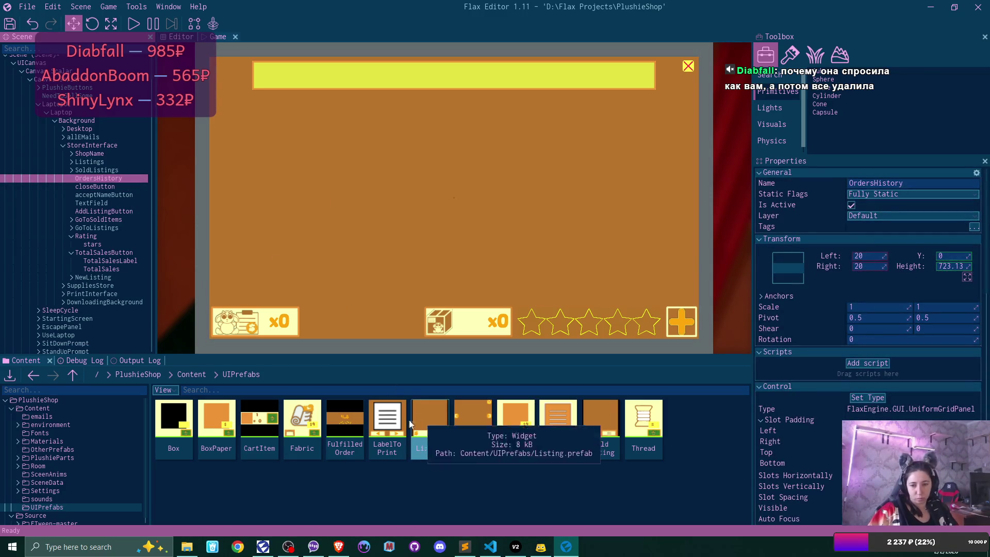
{"action": "left_click_drag", "start_coordinate": [345, 420], "coordinate": [96, 180]}
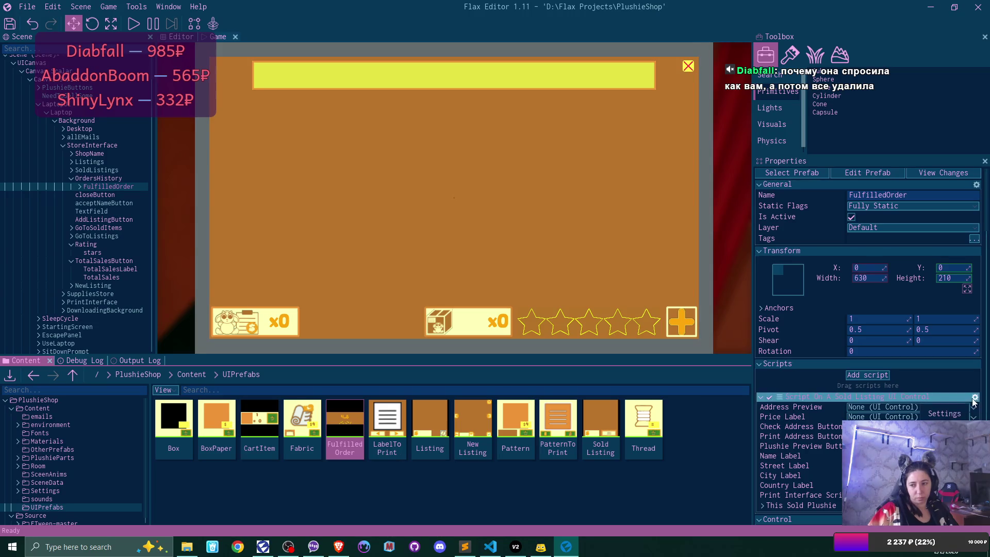
{"action": "left_click", "coordinate": [915, 409]}
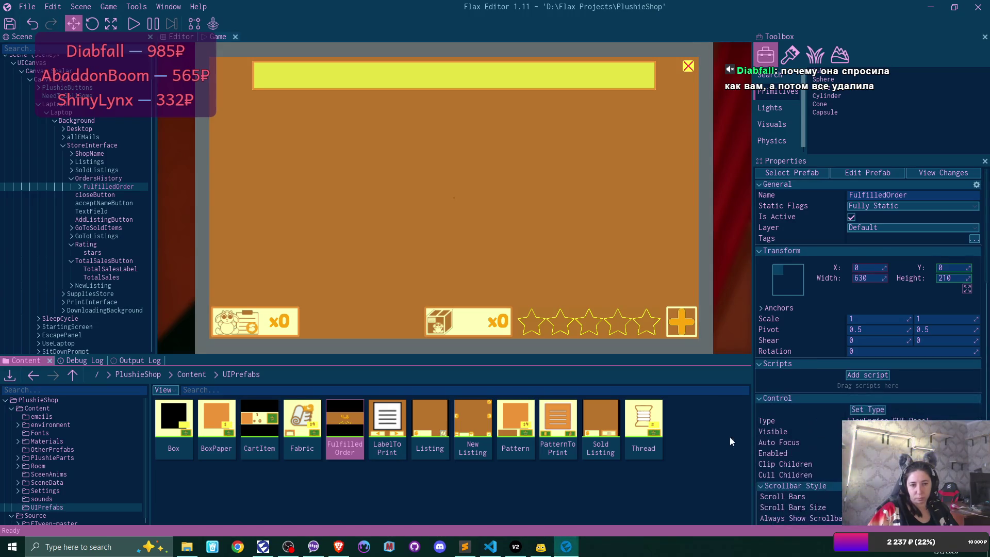
Remove the Sold Listing script from the FulfilledOrder prefab, then close the prefab window.
{"action": "double_click", "coordinate": [349, 417]}
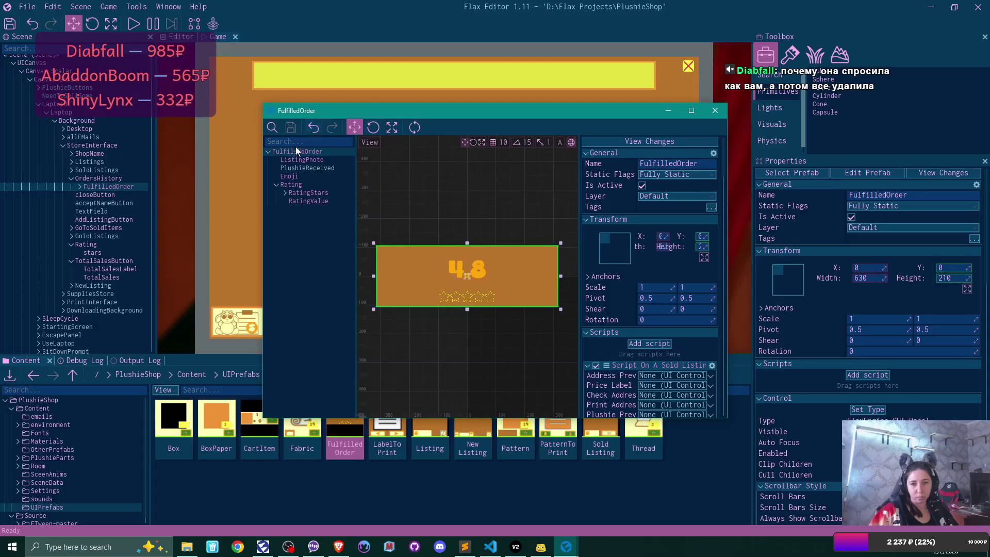
{"action": "scroll", "coordinate": [698, 345], "scroll_direction": "down", "scroll_amount": 3}
{"action": "left_click", "coordinate": [712, 288]}
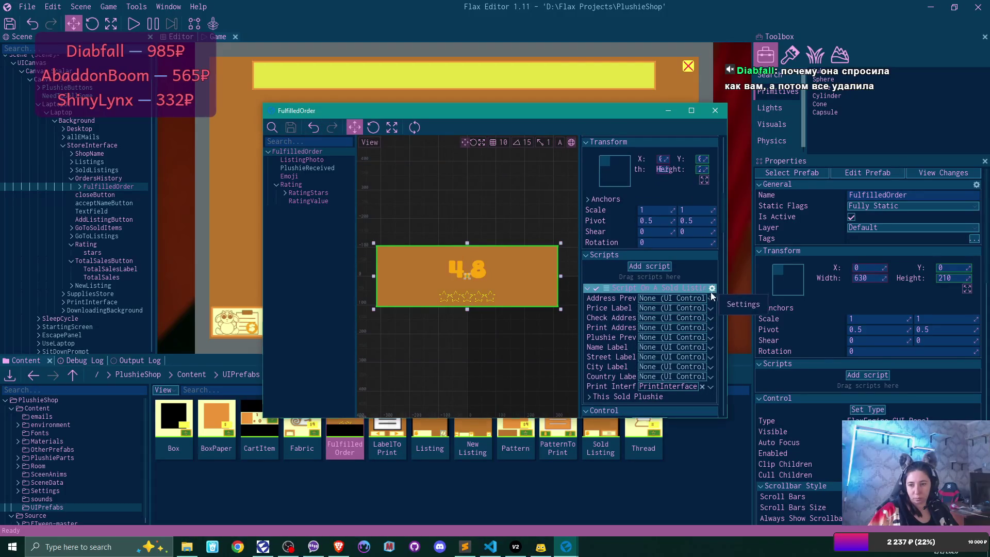
{"action": "left_click", "coordinate": [734, 303]}
{"action": "scroll", "coordinate": [593, 248], "scroll_direction": "down", "scroll_amount": 3}
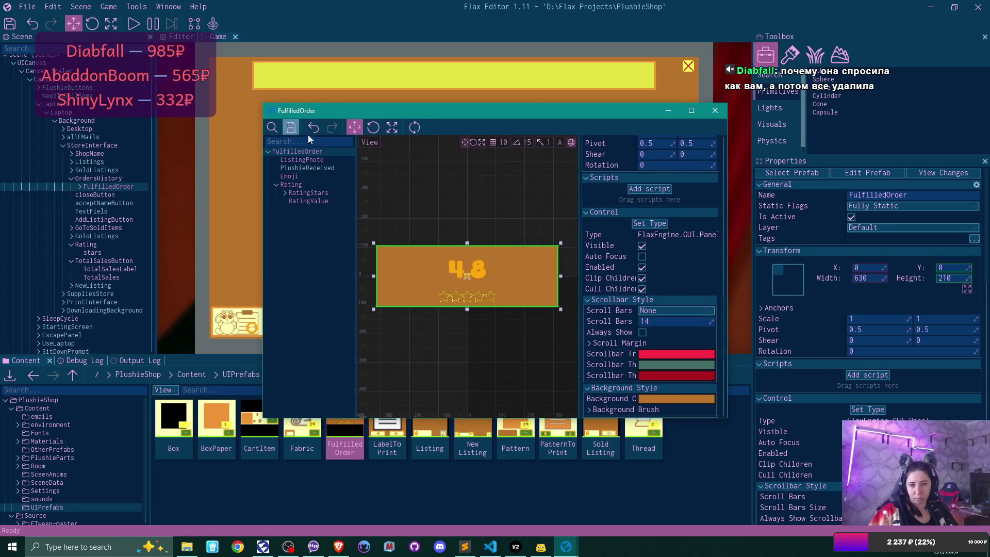
{"action": "left_click", "coordinate": [715, 110]}
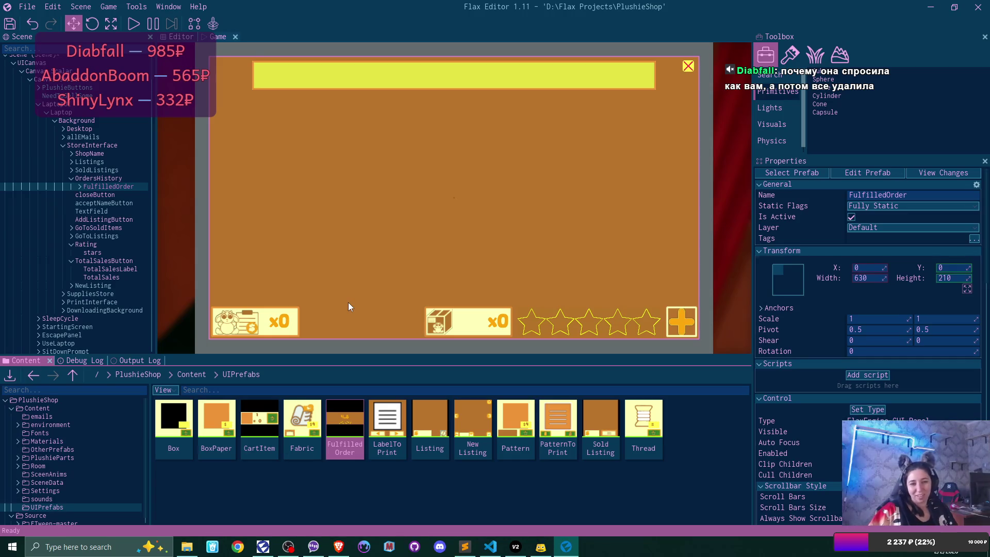
Select the OrdersHistory UniformGridPanel and open its Set Type list in Properties.
{"action": "left_click", "coordinate": [121, 179]}
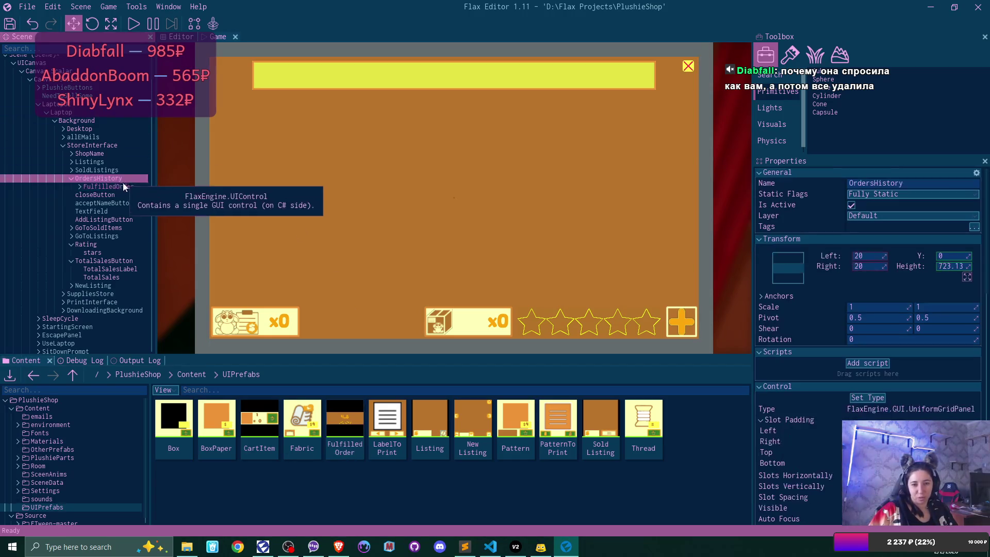
{"action": "left_click", "coordinate": [124, 193]}
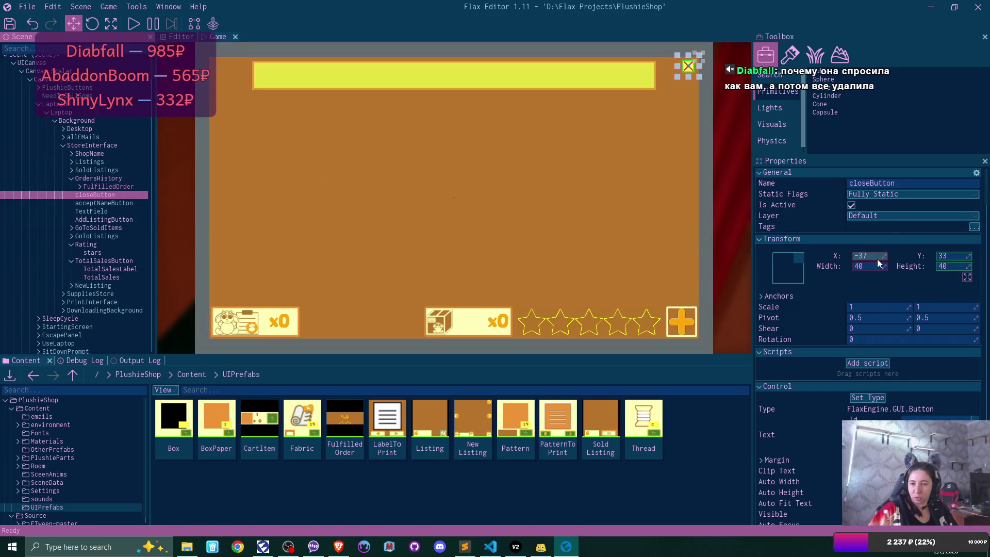
{"action": "left_click", "coordinate": [108, 186]}
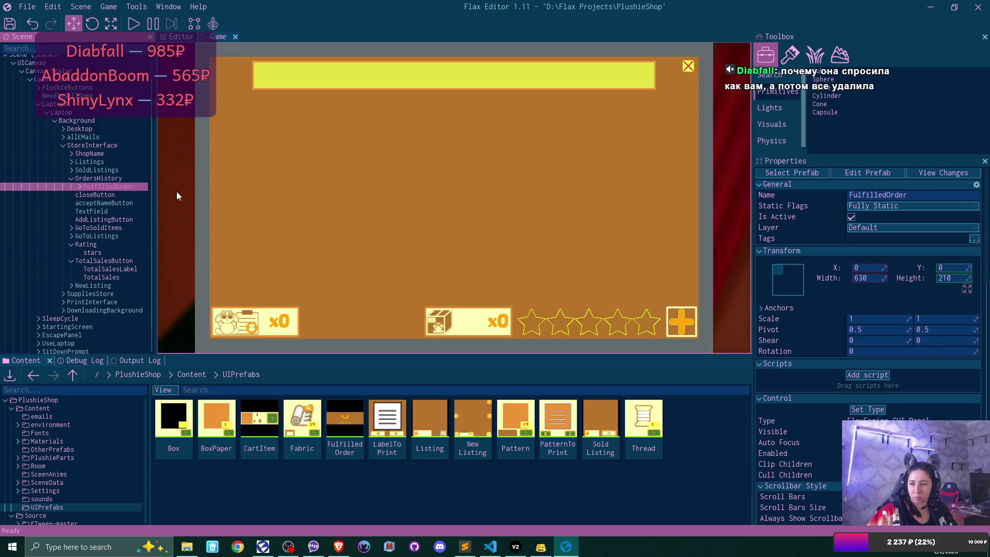
{"action": "left_click", "coordinate": [91, 180]}
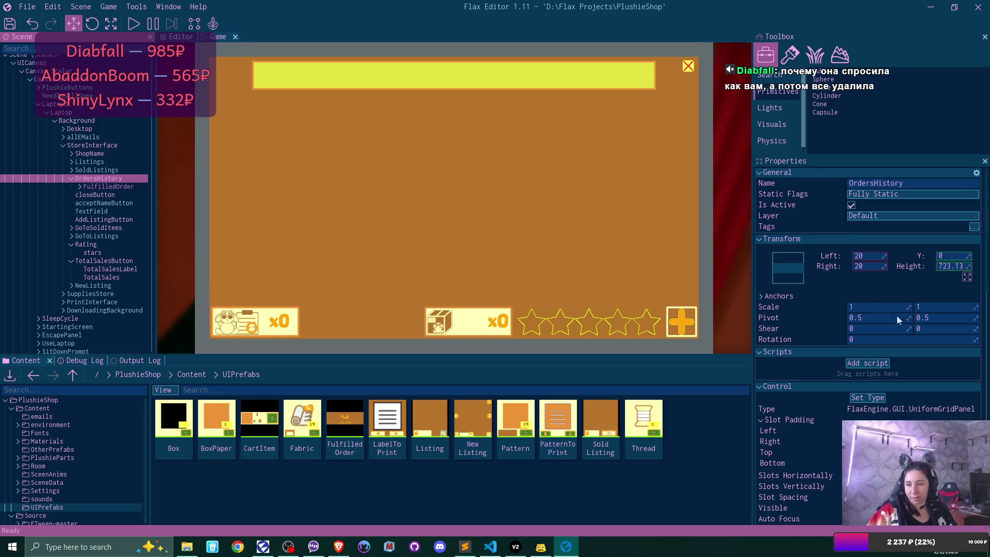
{"action": "scroll", "coordinate": [914, 389], "scroll_direction": "down", "scroll_amount": 3}
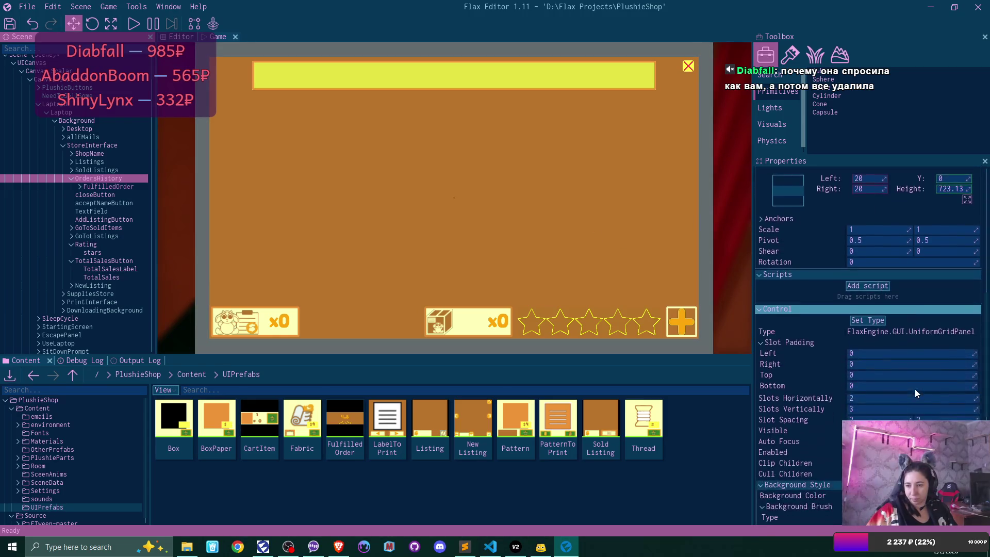
{"action": "left_click", "coordinate": [860, 255]}
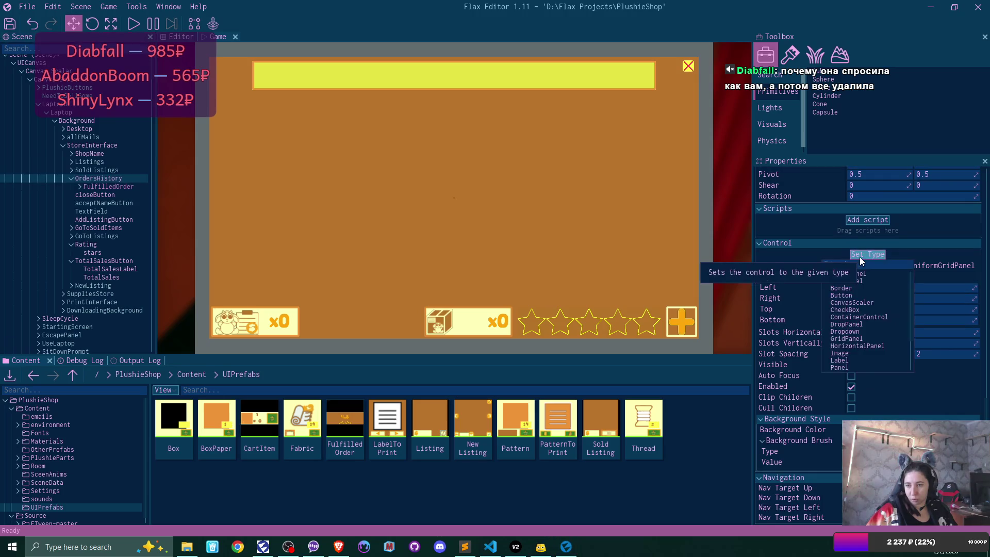
Convert OrdersHistory to a GridPanel with two 0.5 rows and two 0.5 columns.
{"action": "scroll", "coordinate": [886, 320], "scroll_direction": "down", "scroll_amount": 3}
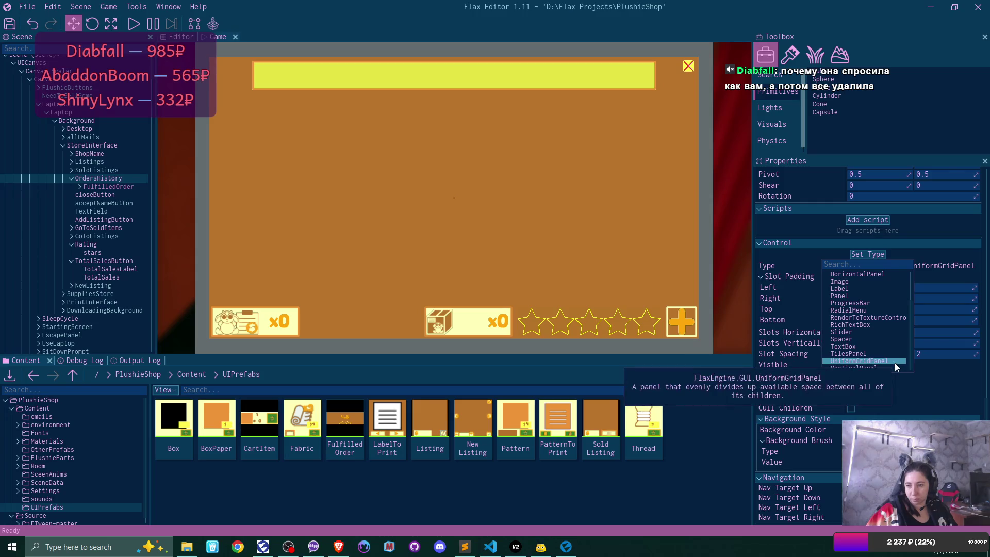
{"action": "scroll", "coordinate": [879, 335], "scroll_direction": "up", "scroll_amount": 3}
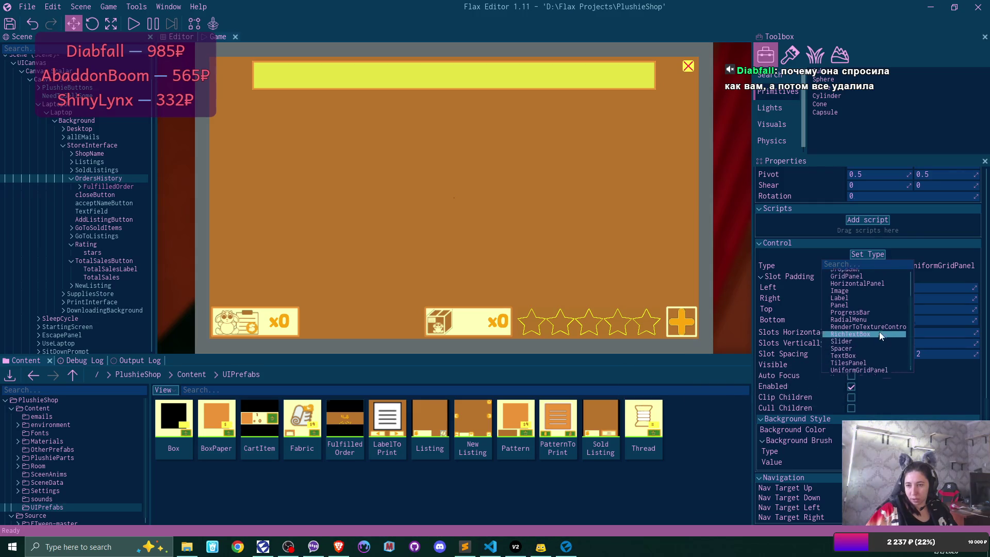
{"action": "scroll", "coordinate": [879, 335], "scroll_direction": "up", "scroll_amount": 2}
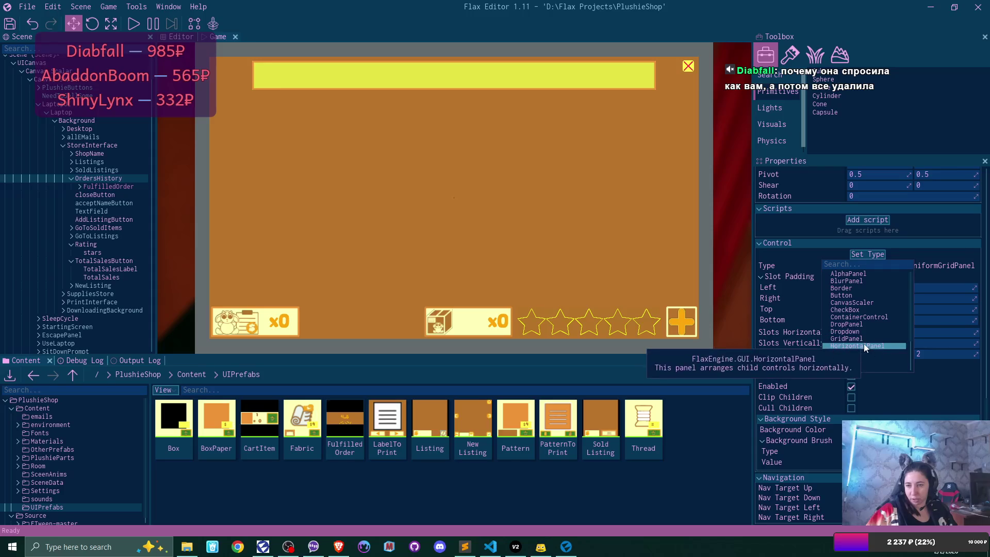
{"action": "left_click", "coordinate": [860, 339]}
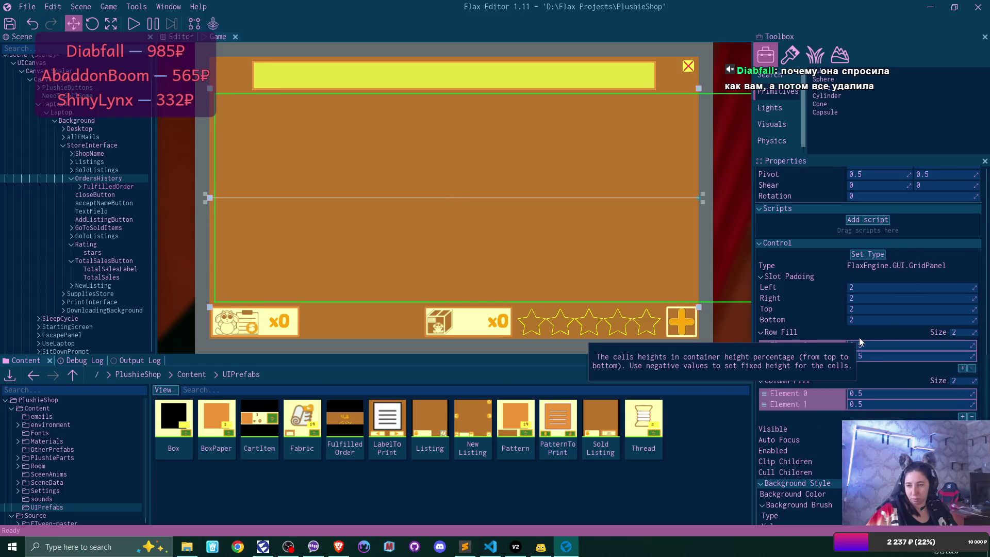
{"action": "scroll", "coordinate": [948, 333], "scroll_direction": "up", "scroll_amount": 5}
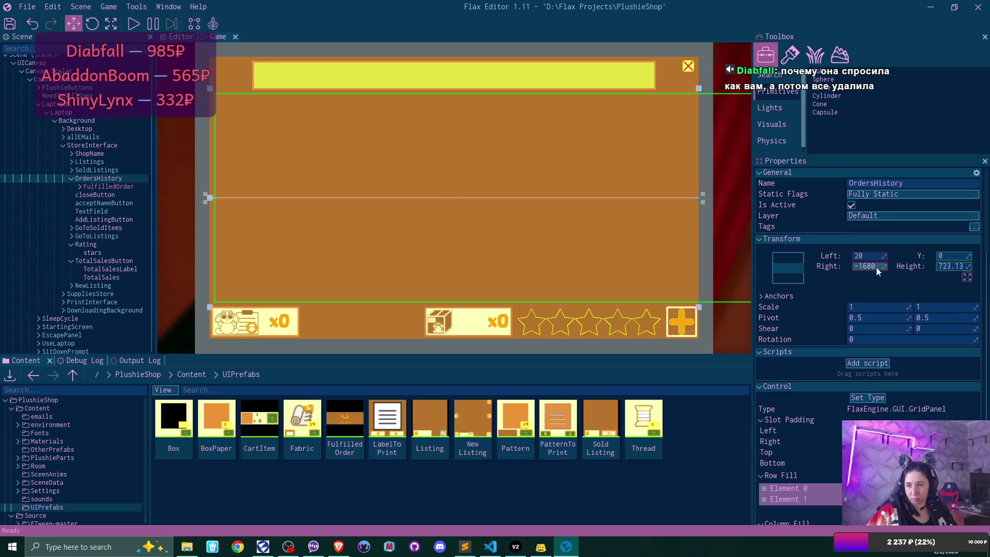
{"action": "left_click", "coordinate": [866, 266]}
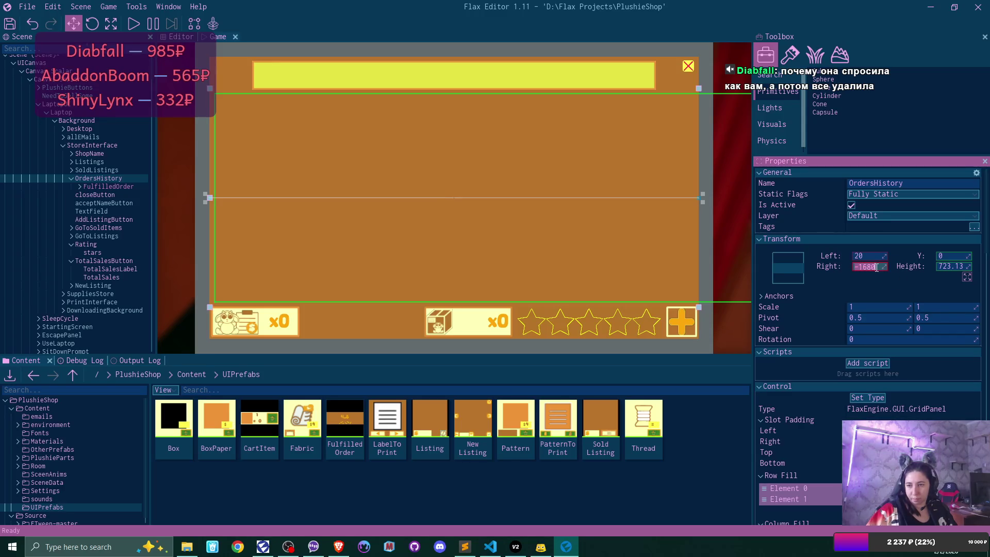
Set OrdersHistory's right offset to 20 and duplicate the FulfilledOrder card to fill the 2×2 grid.
{"action": "type", "text": "20"}
{"action": "key", "text": "Return"}
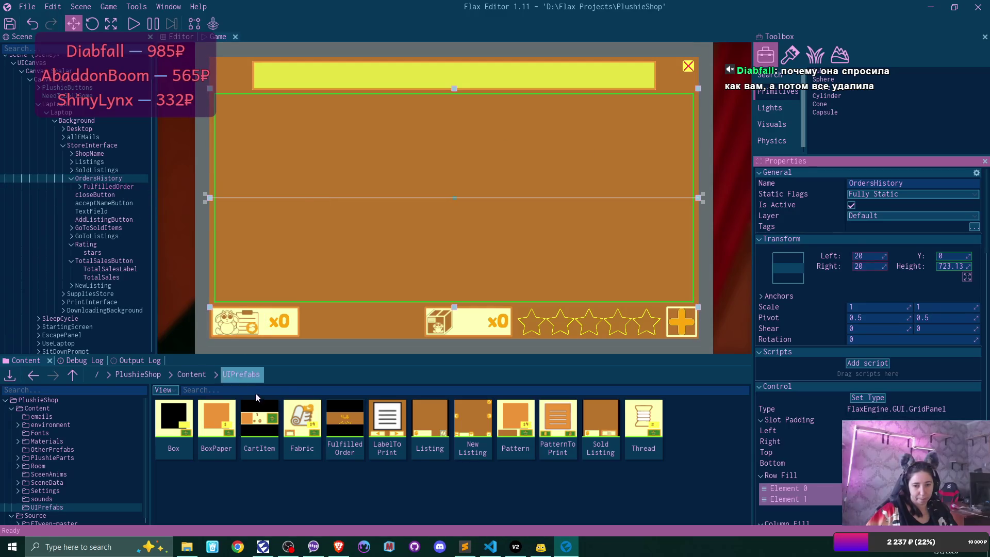
{"action": "left_click", "coordinate": [108, 187]}
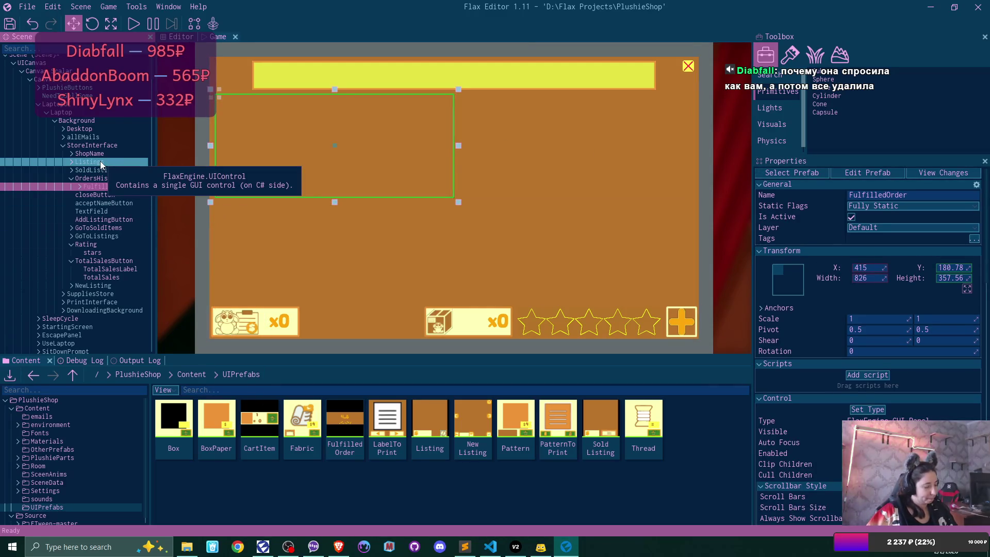
{"action": "key", "text": "ctrl+d"}
{"action": "key", "text": "ctrl+d"}
{"action": "key", "text": "ctrl+d"}
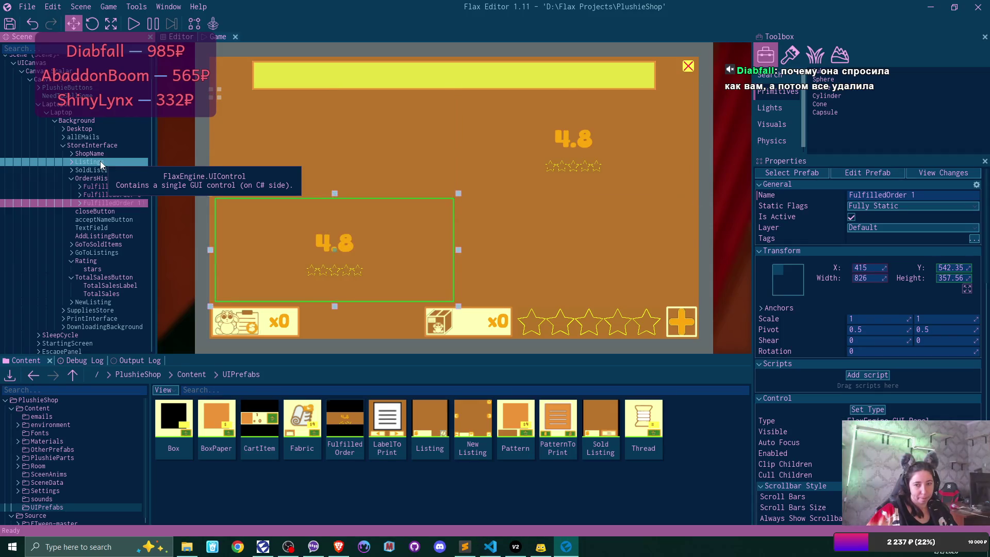
{"action": "left_click", "coordinate": [111, 187]}
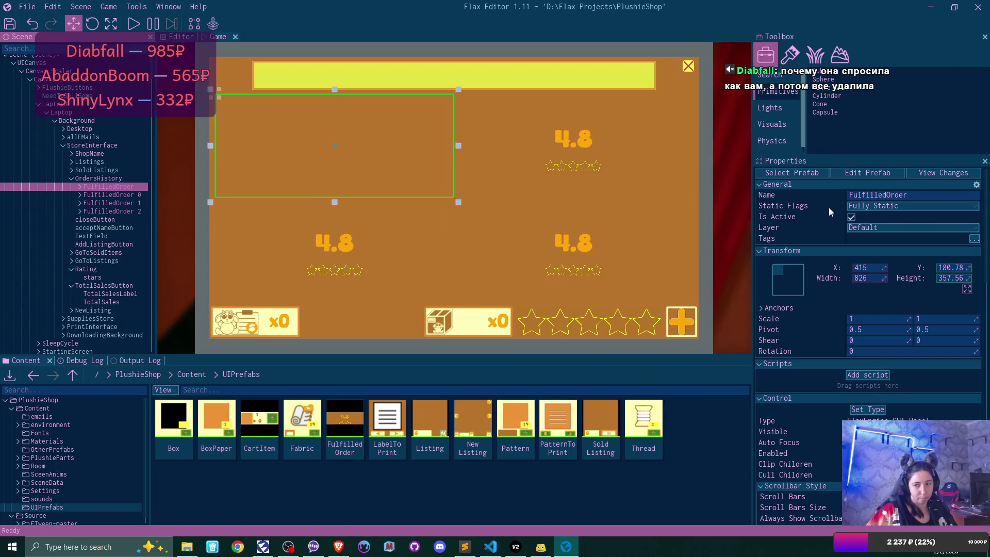
{"action": "left_click", "coordinate": [852, 216]}
{"action": "left_click", "coordinate": [851, 217]}
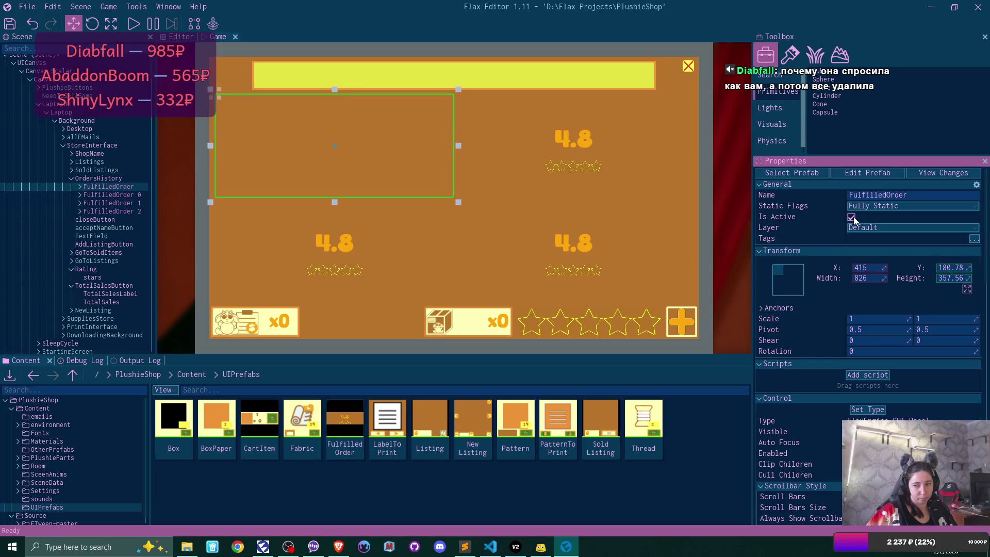
Save the FulfilledOrder prefab with its current card contents.
{"action": "left_click", "coordinate": [126, 197]}
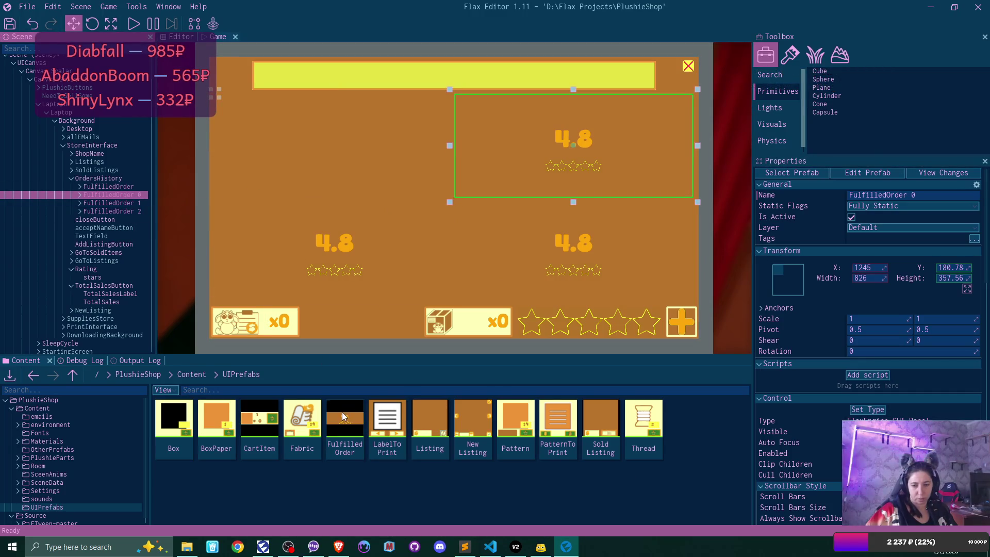
{"action": "double_click", "coordinate": [342, 415]}
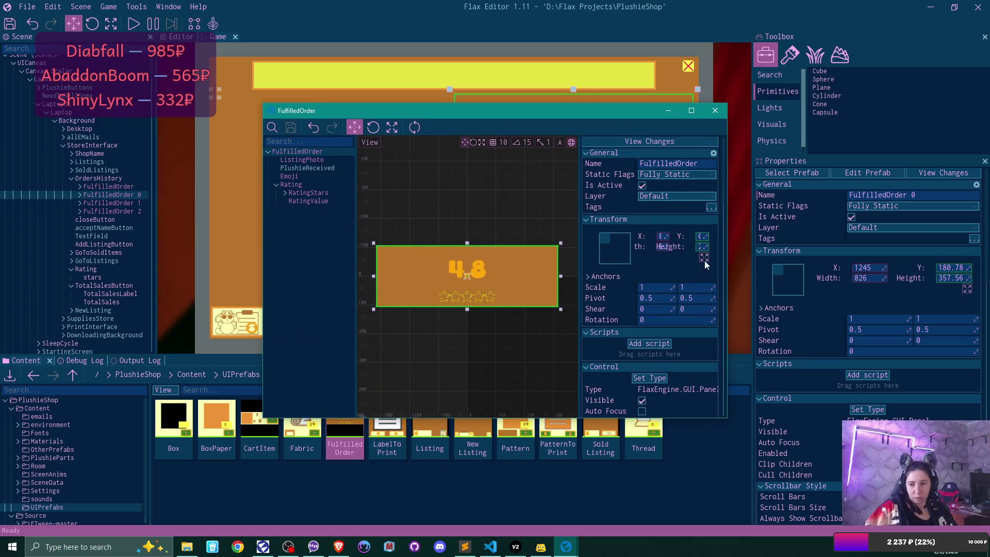
{"action": "scroll", "coordinate": [689, 252], "scroll_direction": "down", "scroll_amount": 5}
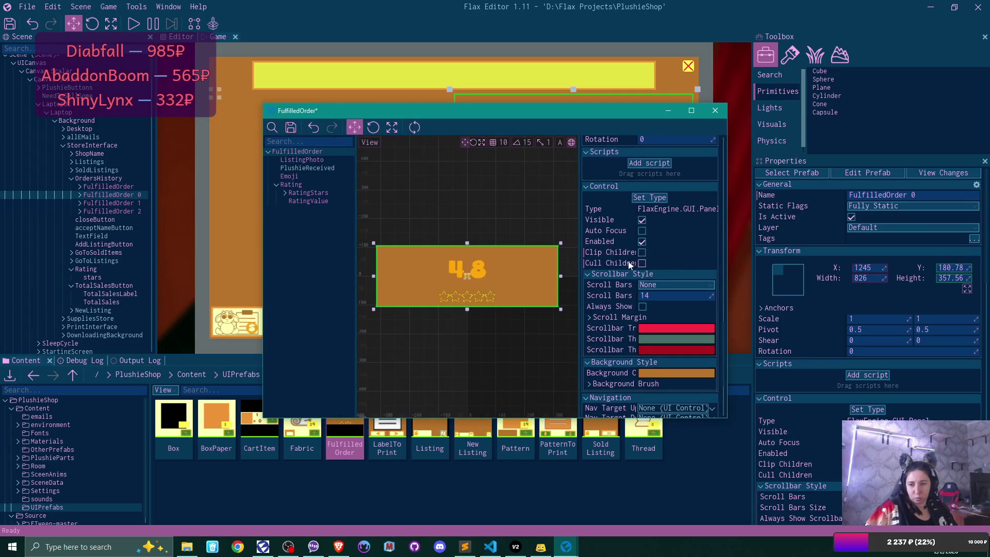
{"action": "key", "text": "ctrl+s"}
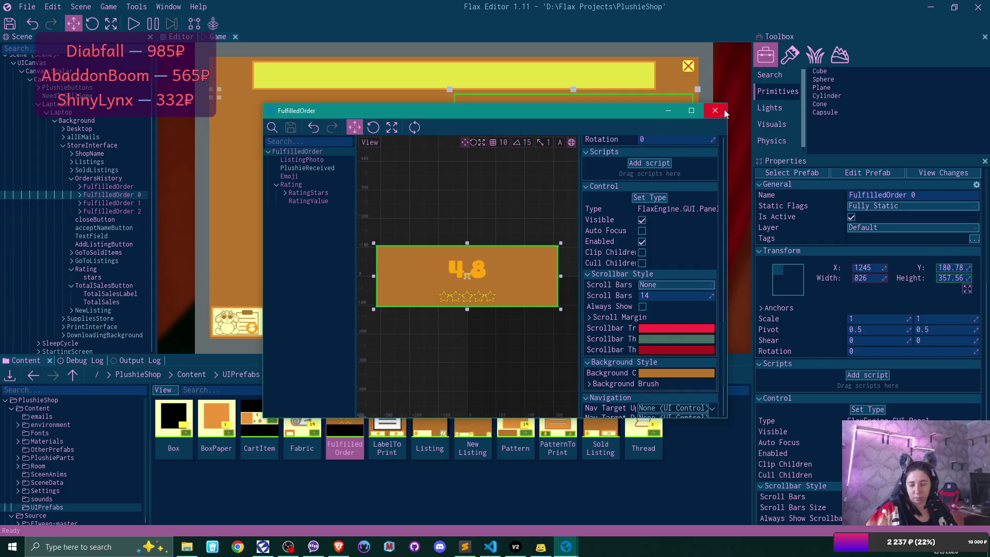
Close the prefab editor and delete the original empty FulfilledOrder card.
{"action": "left_click", "coordinate": [724, 111]}
{"action": "left_click", "coordinate": [122, 186]}
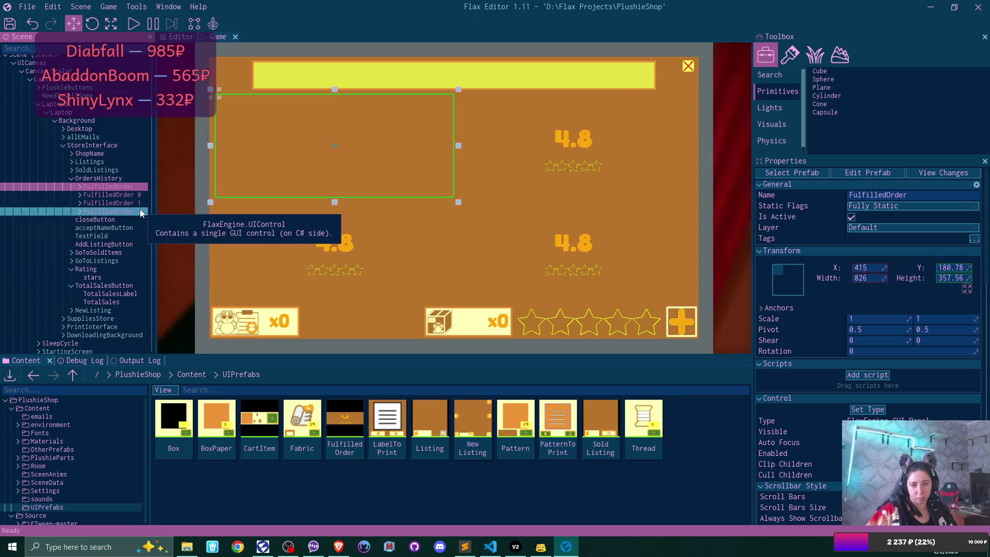
{"action": "key", "text": "Delete"}
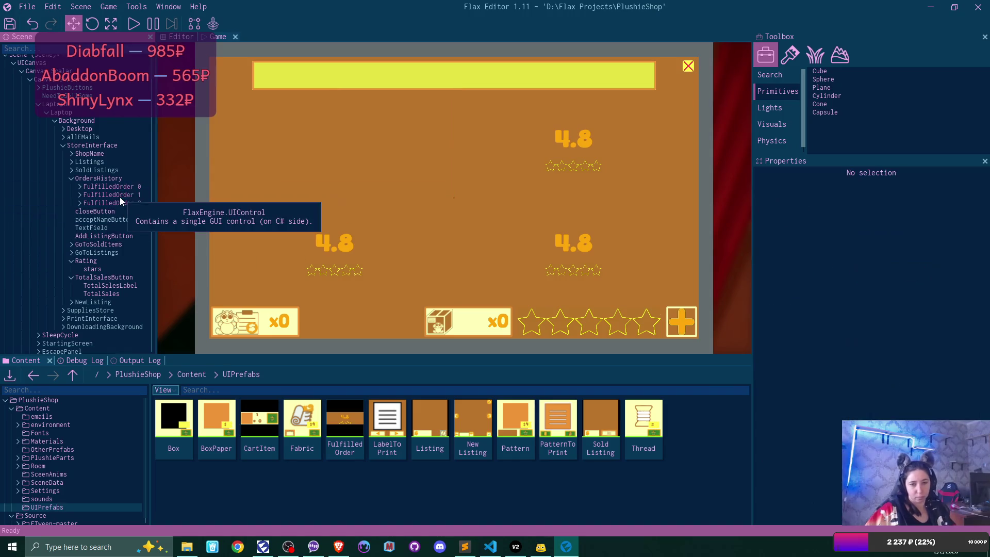
Duplicate FulfilledOrder 2 into FulfilledOrder 3, then select the OrdersHistory grid panel.
{"action": "left_click", "coordinate": [125, 186]}
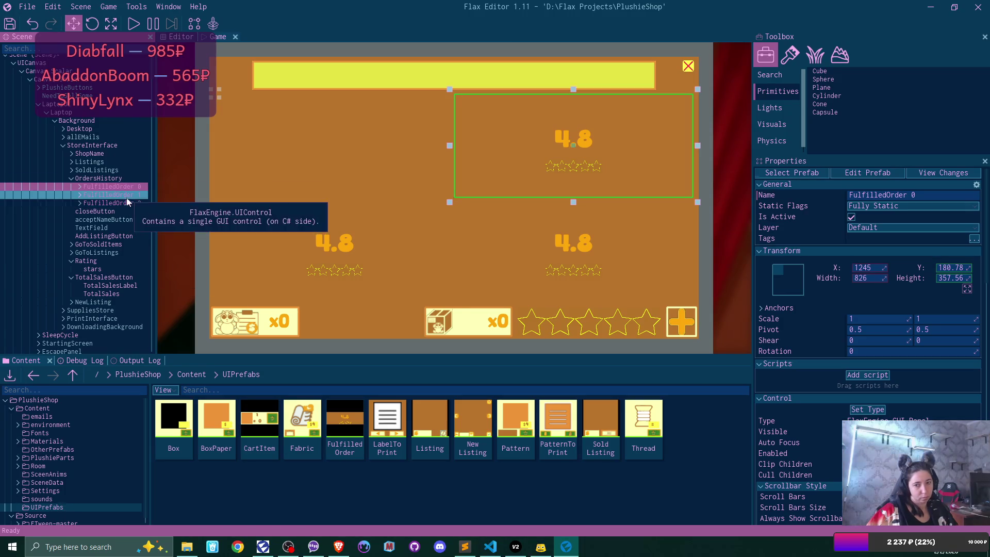
{"action": "left_click", "coordinate": [126, 197]}
{"action": "left_click", "coordinate": [126, 203]}
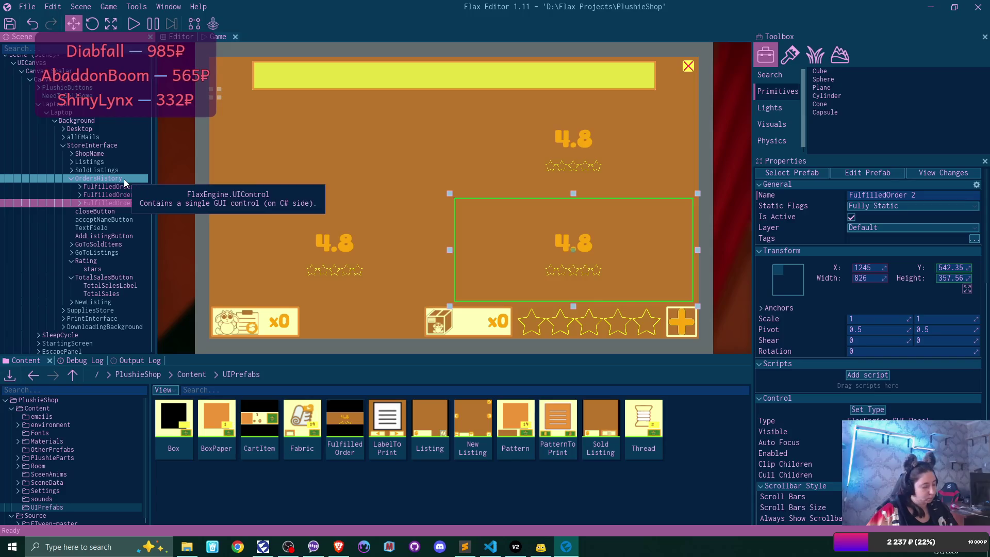
{"action": "key", "text": "ctrl+d"}
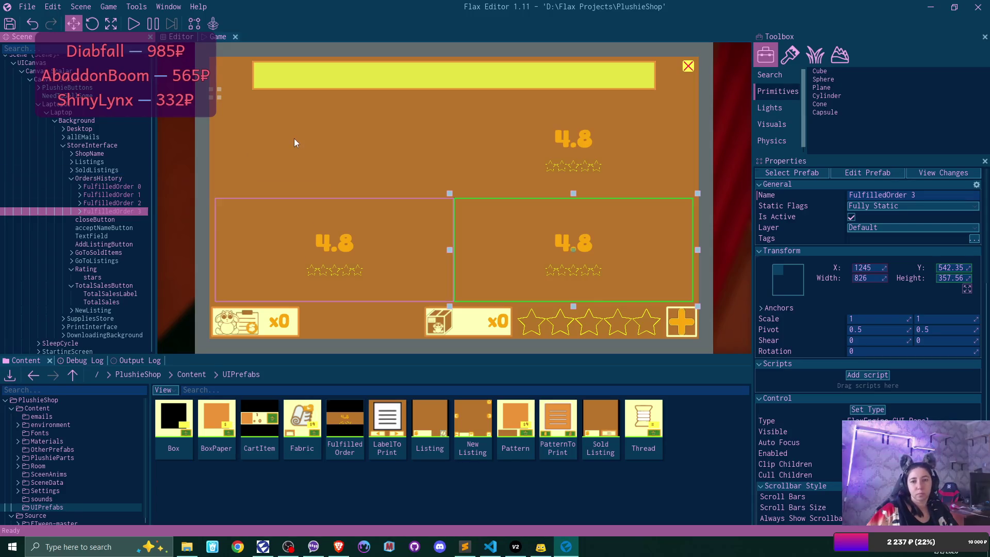
{"action": "left_click", "coordinate": [119, 178]}
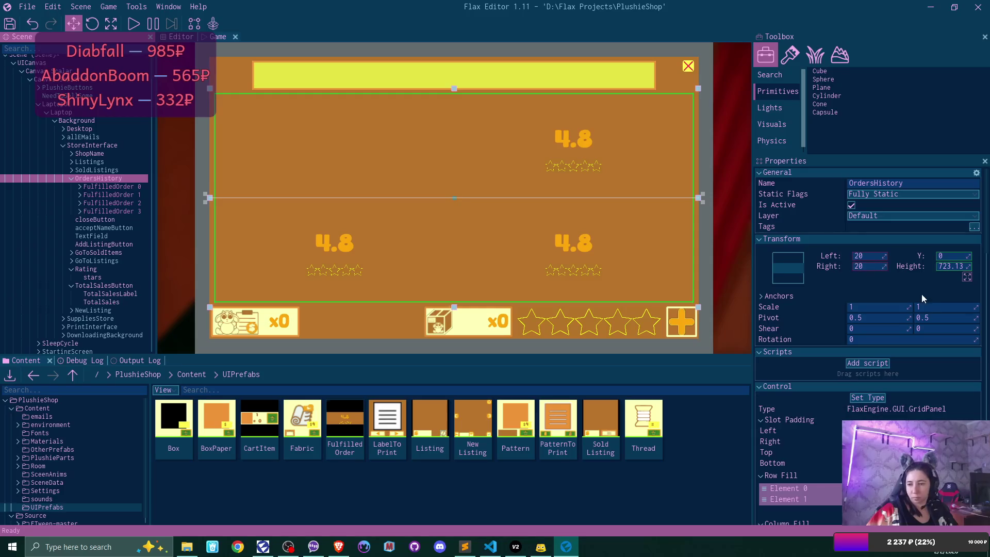
{"action": "scroll", "coordinate": [917, 296], "scroll_direction": "down", "scroll_amount": 5}
{"action": "scroll", "coordinate": [914, 303], "scroll_direction": "down", "scroll_amount": 2}
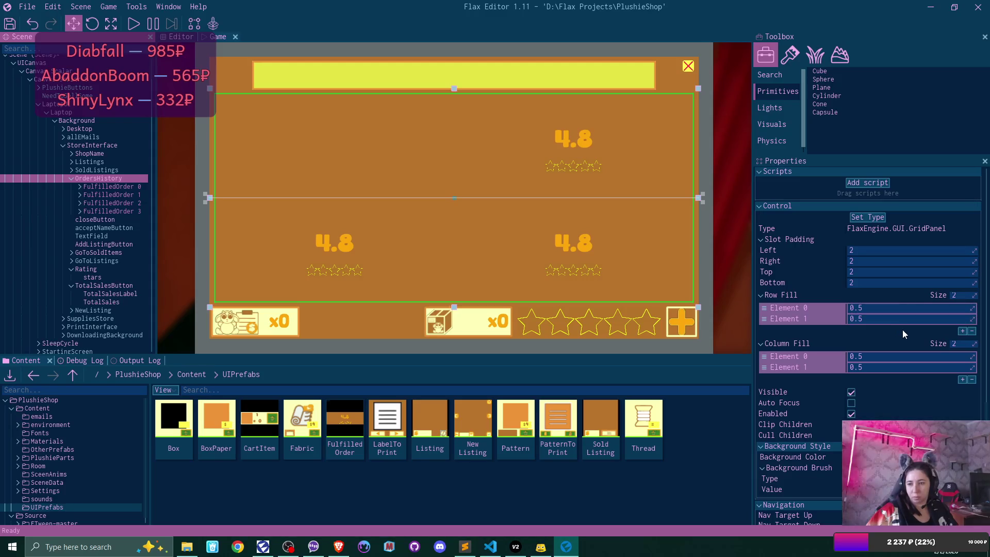
{"action": "scroll", "coordinate": [902, 329], "scroll_direction": "down", "scroll_amount": 2}
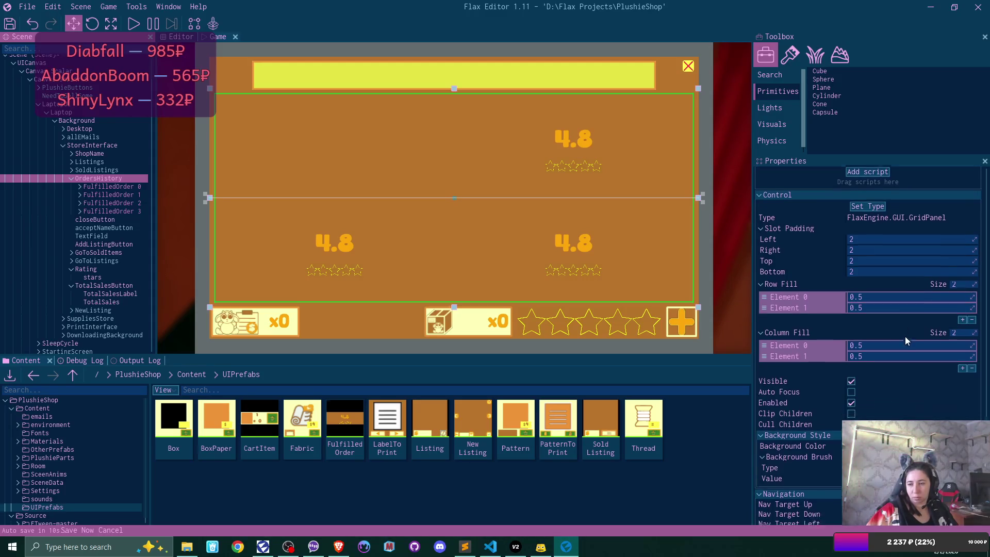
{"action": "left_click", "coordinate": [961, 354]}
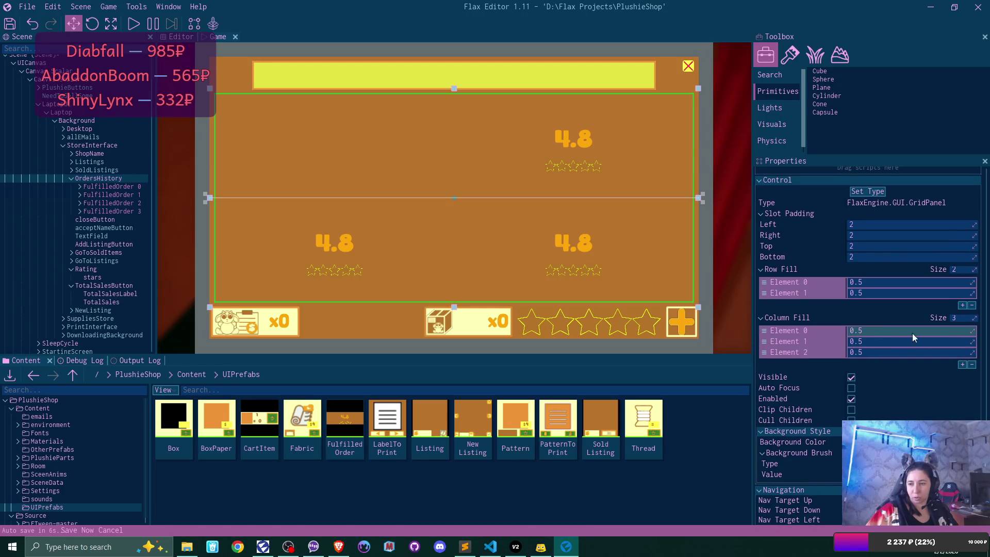
{"action": "left_click", "coordinate": [865, 330]}
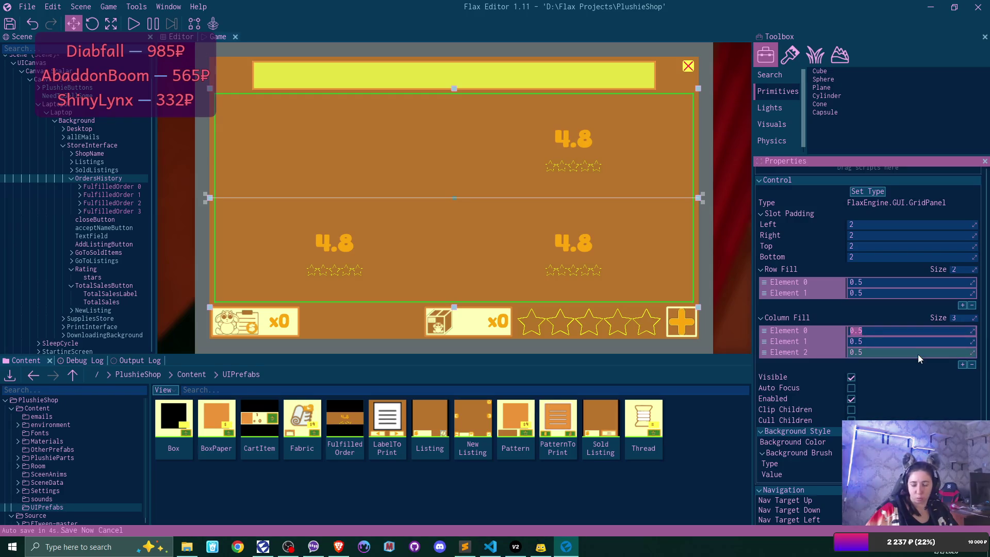
{"action": "type", "text": "0.25"}
{"action": "key", "text": "Tab"}
{"action": "type", "text": "0.25"}
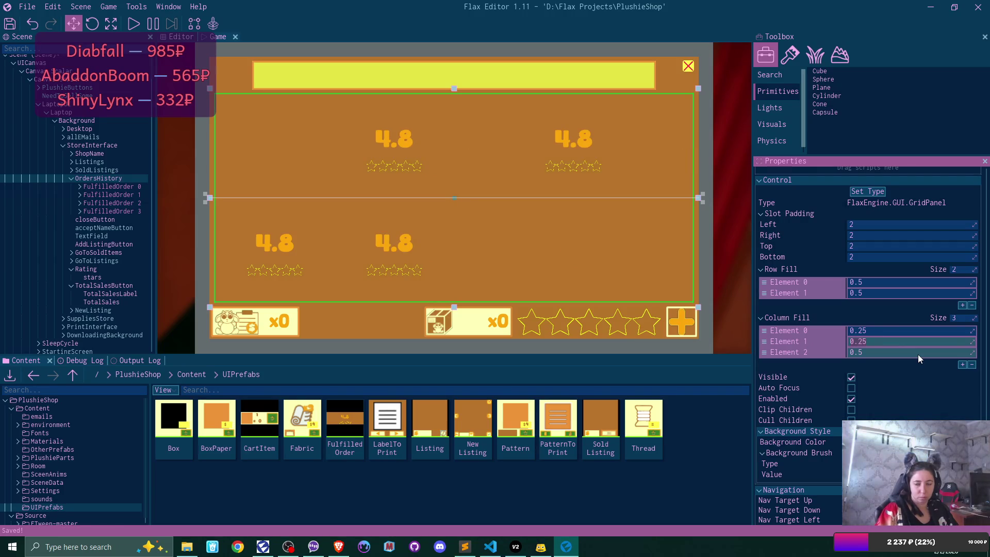
{"action": "key", "text": "Tab"}
{"action": "type", "text": "0"}
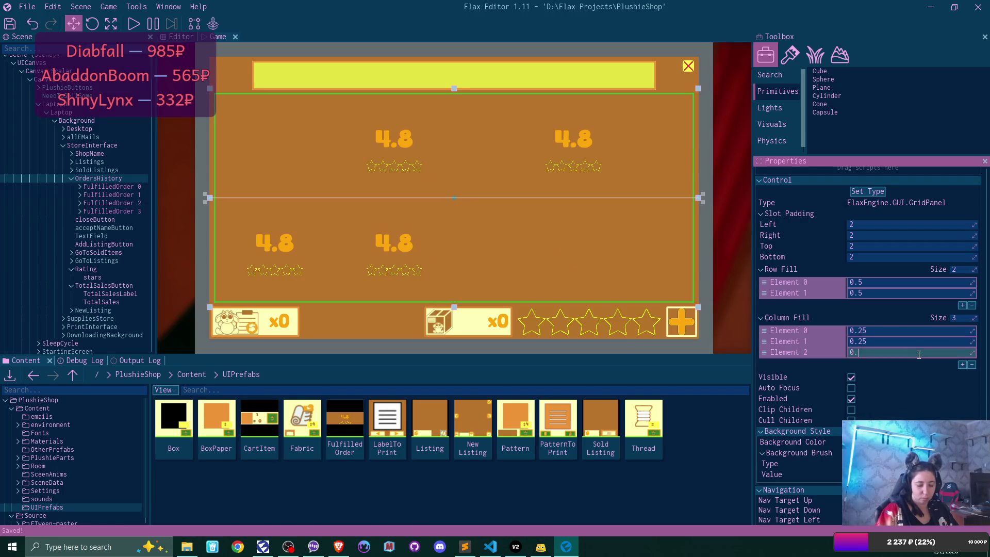
{"action": "type", "text": ".25"}
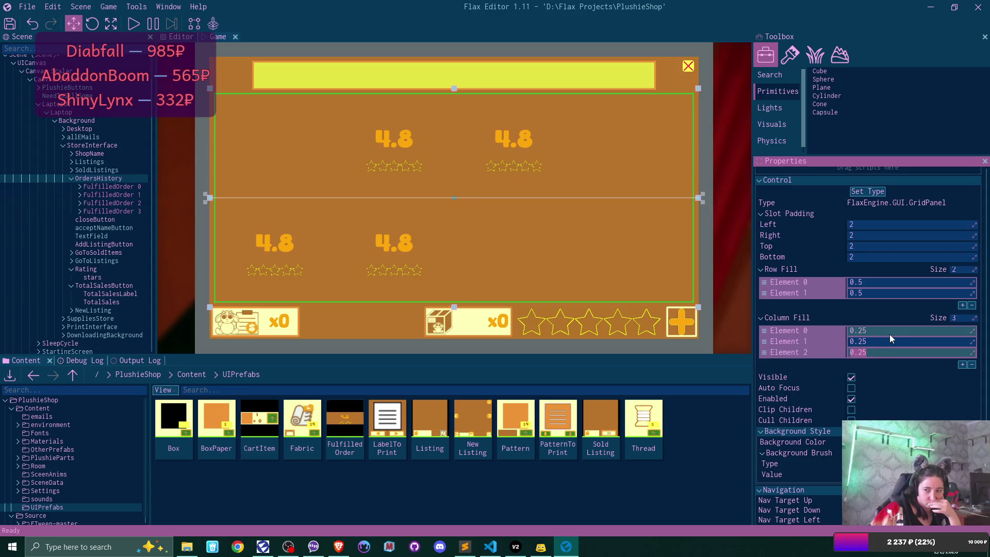
{"action": "left_click", "coordinate": [889, 332]}
{"action": "type", "text": "0.5"}
{"action": "key", "text": "Tab"}
{"action": "type", "text": "0.5"}
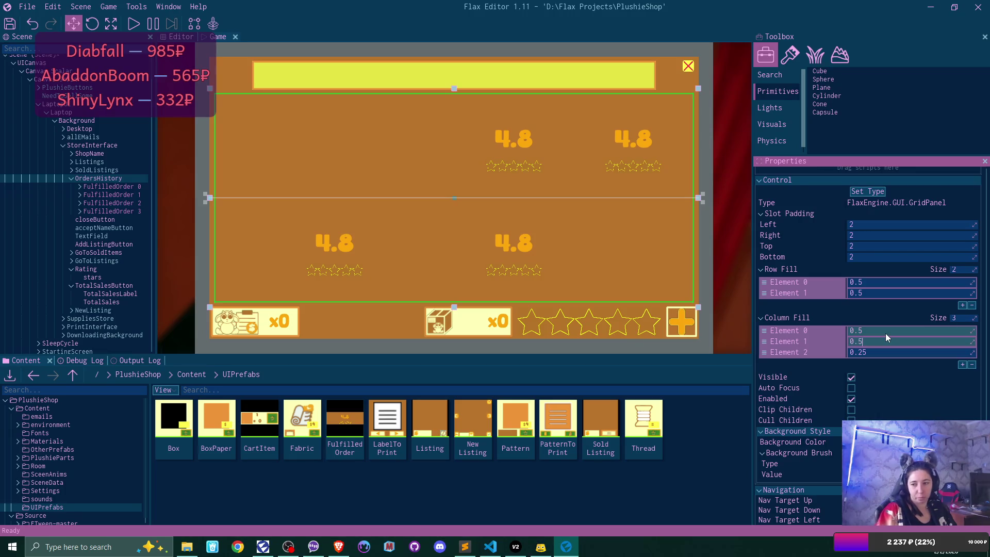
{"action": "left_click", "coordinate": [971, 364]}
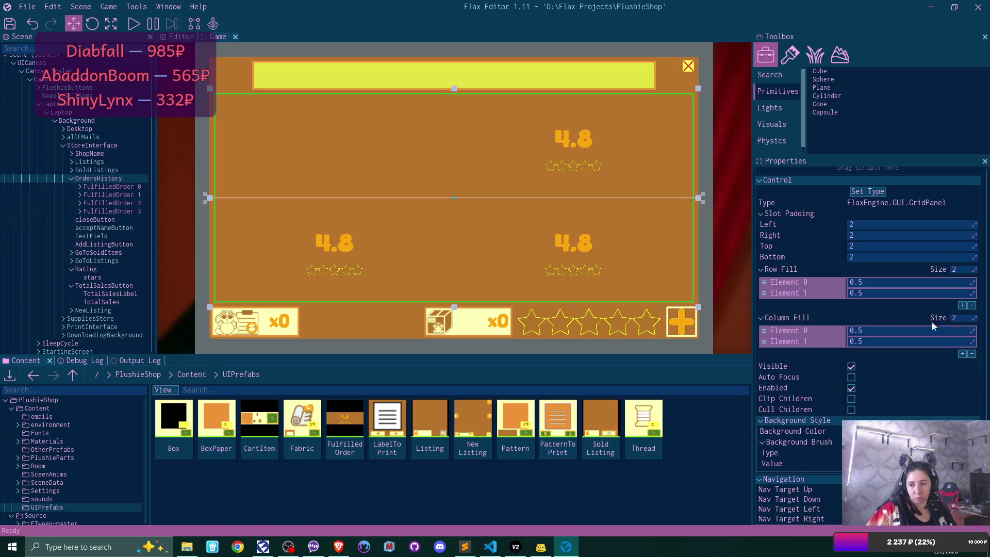